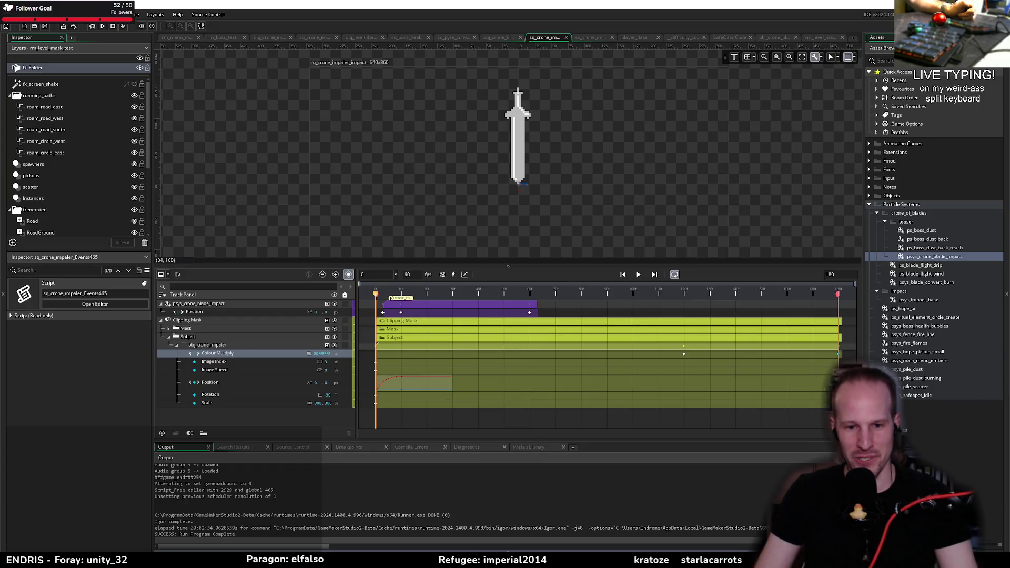
# - Hide the Output log and drag the timeline splitter down to enlarge the sequence canvas
pyautogui.hotkey('ctrl', 'alt', 'o')
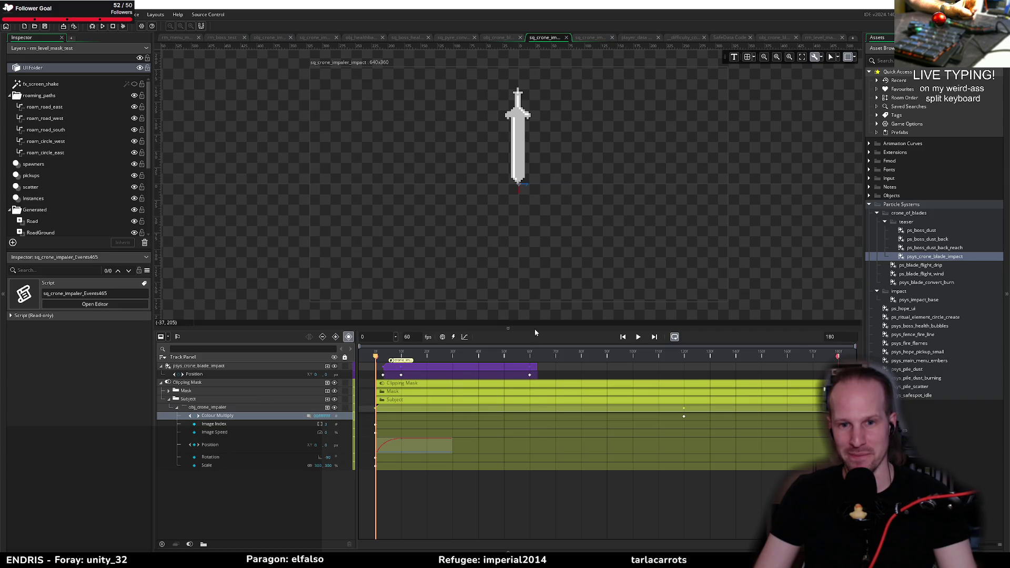
pyautogui.moveTo(535, 333); pyautogui.dragTo(537, 374)
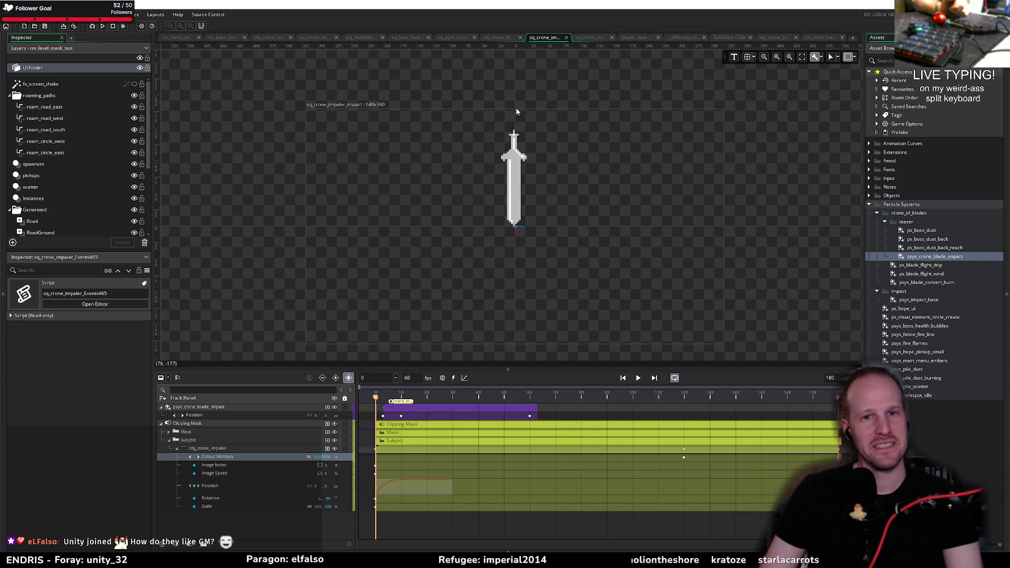
pyautogui.moveTo(547, 161)
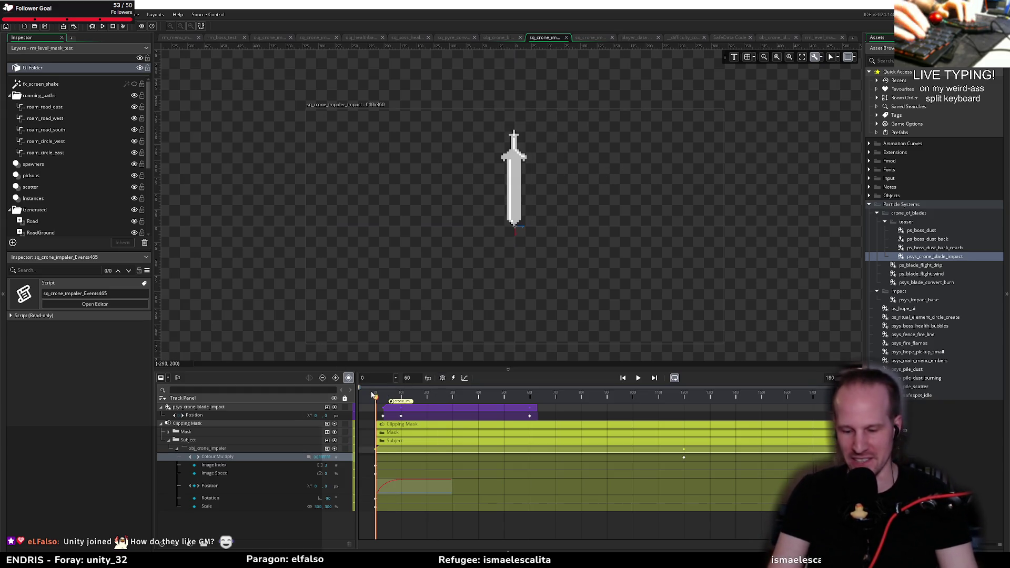
# - Recentre the sword on the canvas and scrub through the sword animation frames
pyautogui.scroll(-2, 580, 216)
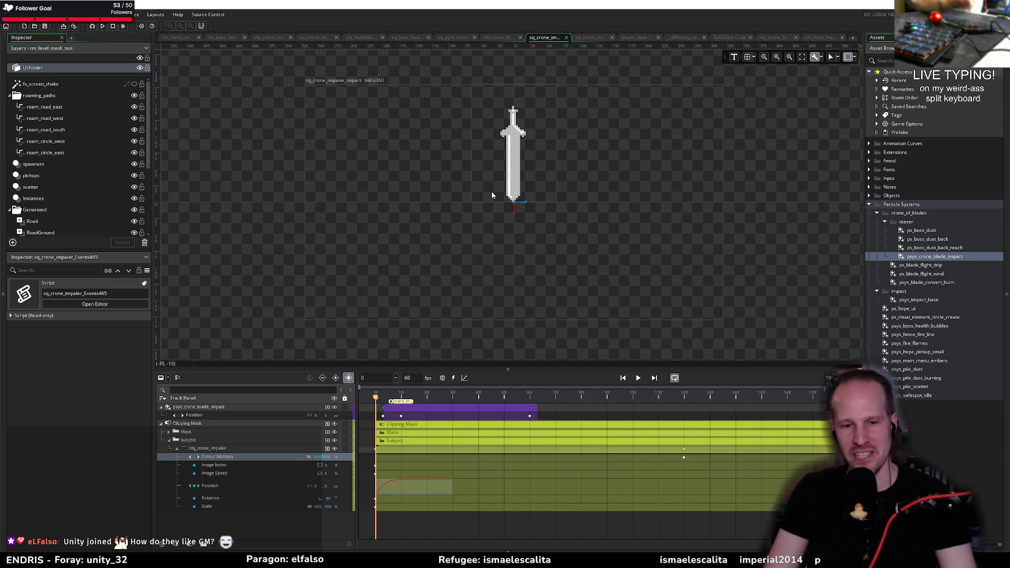
pyautogui.moveTo(491, 192)
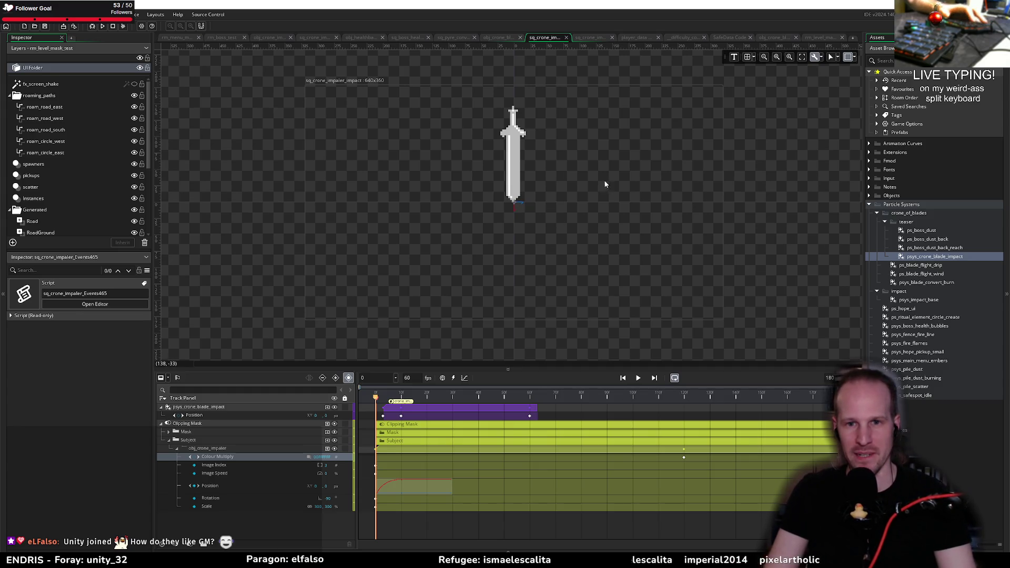
pyautogui.moveTo(601, 189); pyautogui.dragTo(596, 223)
pyautogui.moveTo(378, 397); pyautogui.dragTo(814, 398)
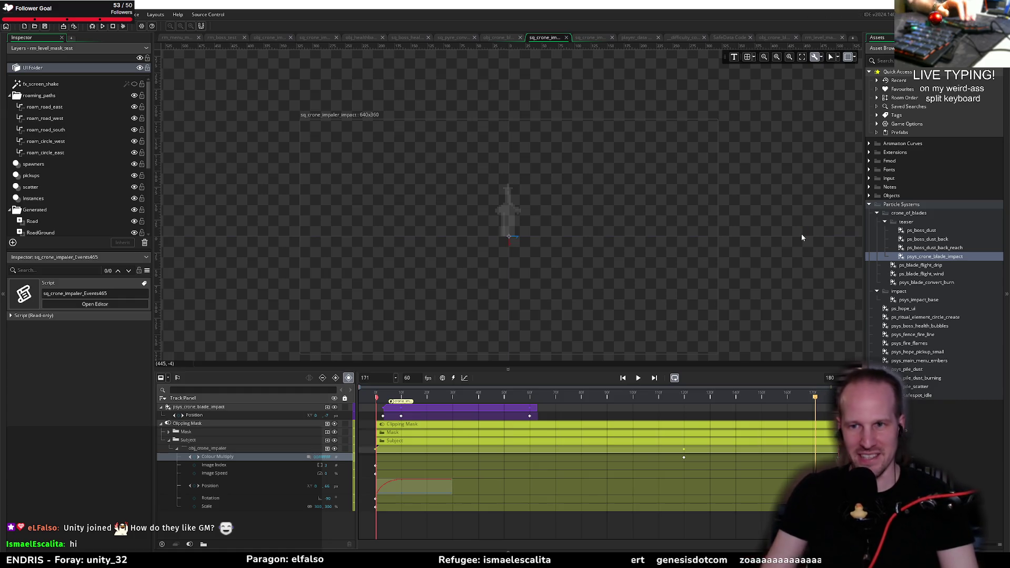
# - Inspect the crone impaler instance in rm_boss_test, then return to the impact sequence
pyautogui.click(221, 37)
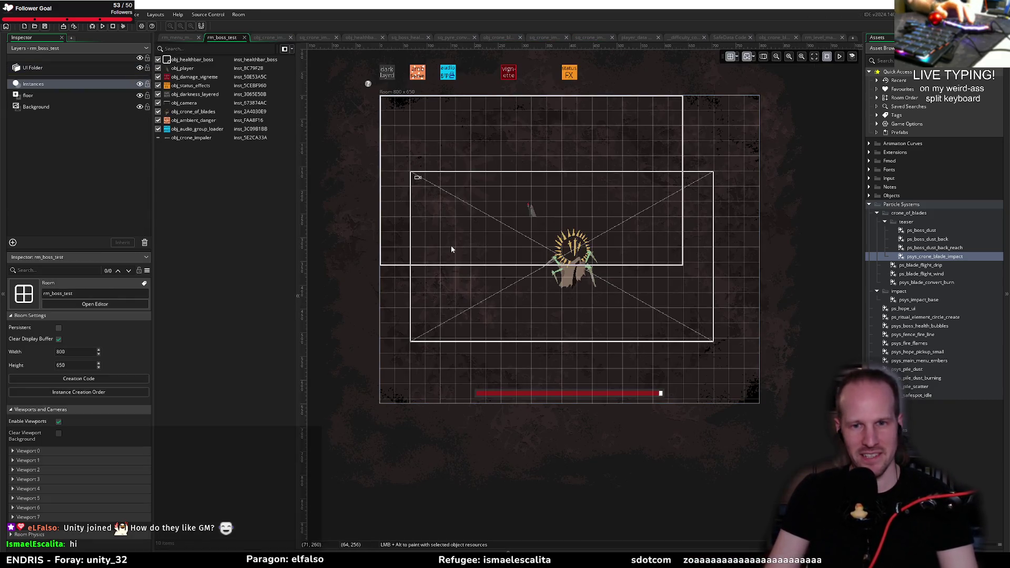
pyautogui.click(156, 138)
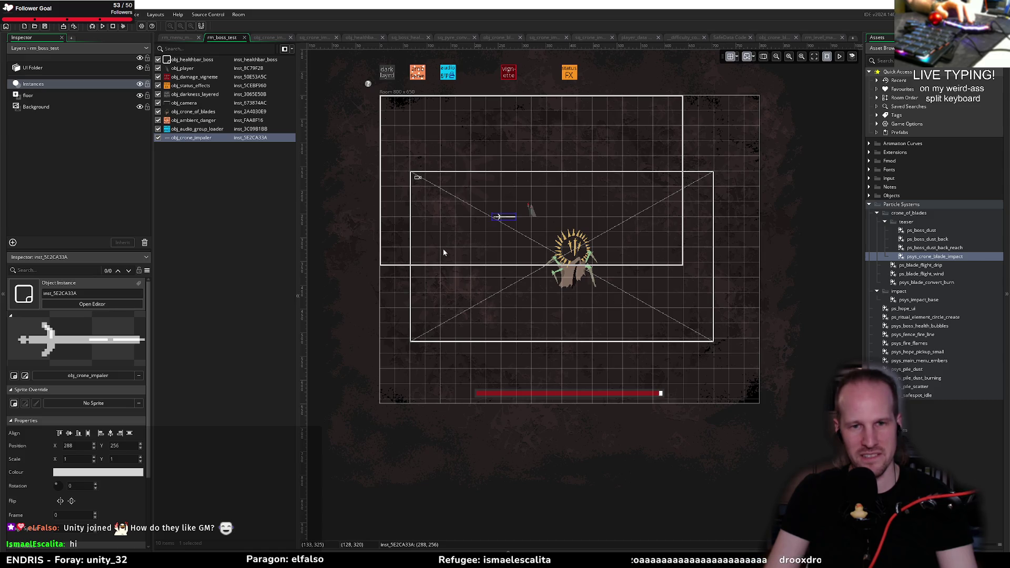
pyautogui.click(823, 38)
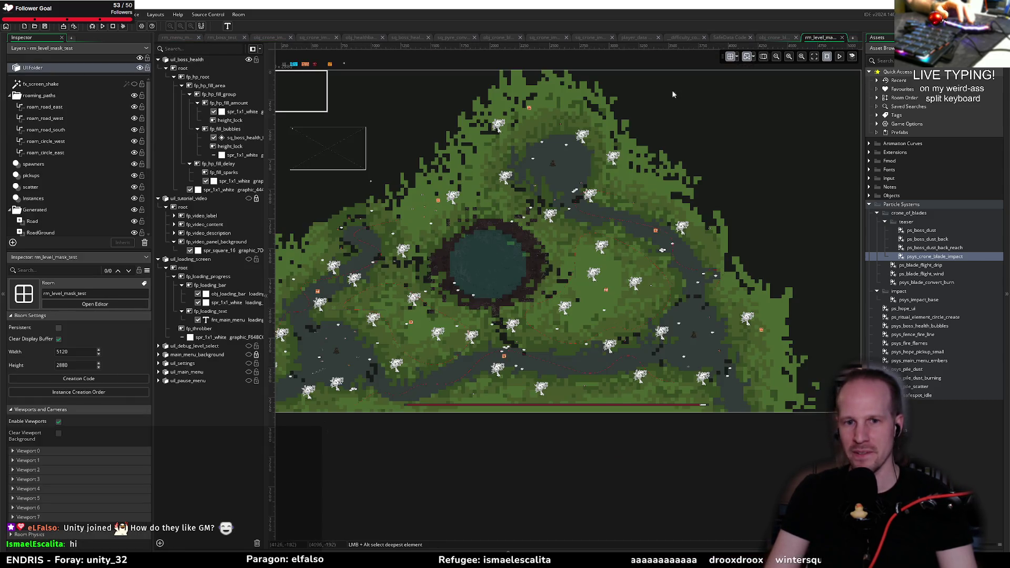
pyautogui.click(591, 35)
pyautogui.click(547, 37)
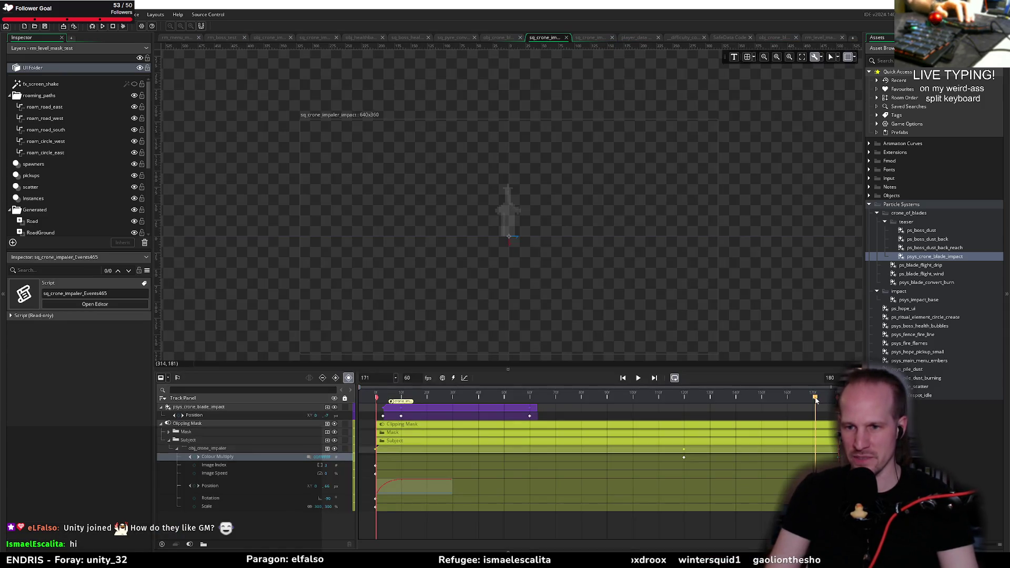
# - Place a crone_impaler_despawn moment at frame 179, the final frame of the sequence
pyautogui.moveTo(816, 401); pyautogui.dragTo(836, 400)
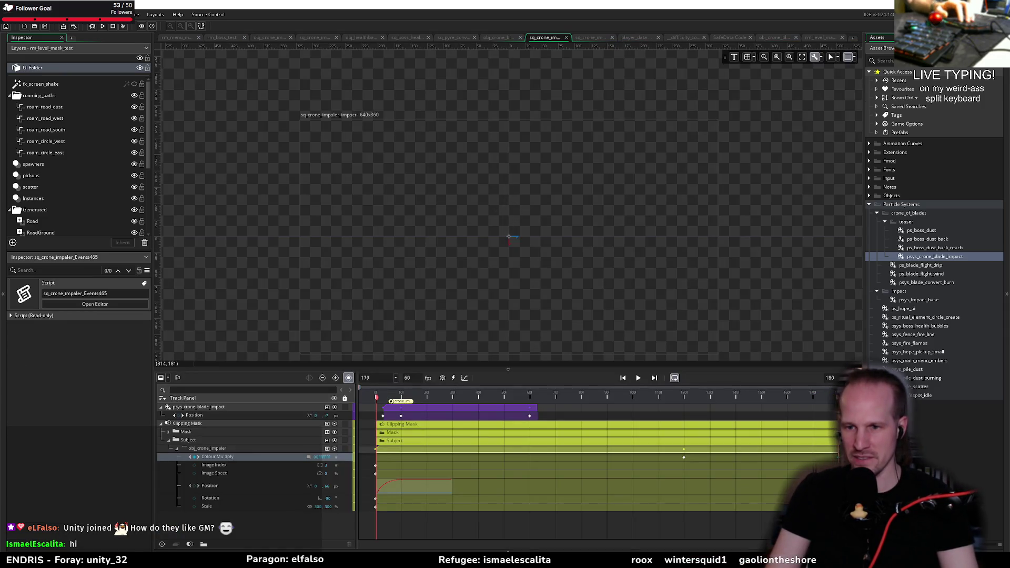
pyautogui.click(454, 378)
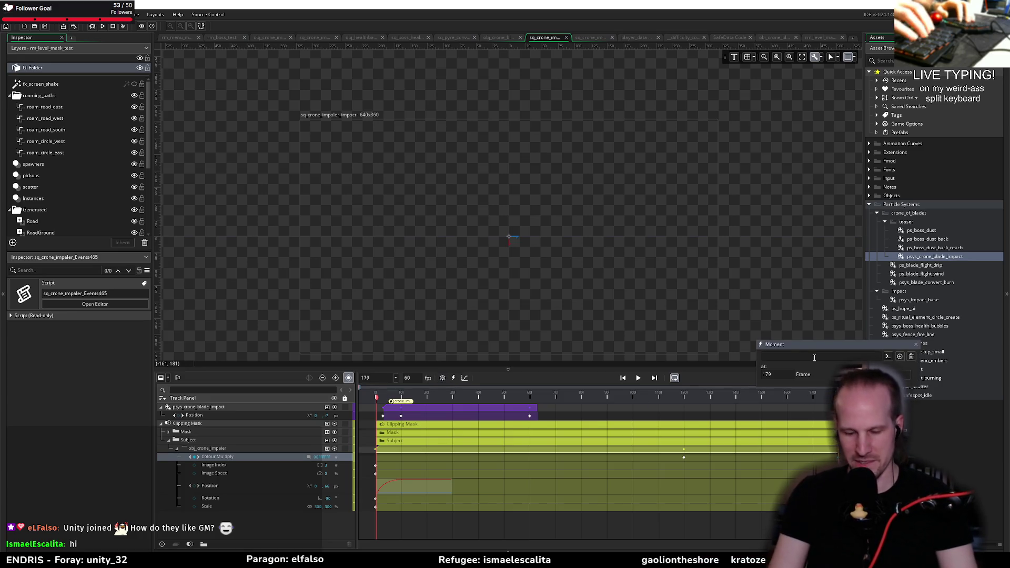
pyautogui.write('crone_impaler')
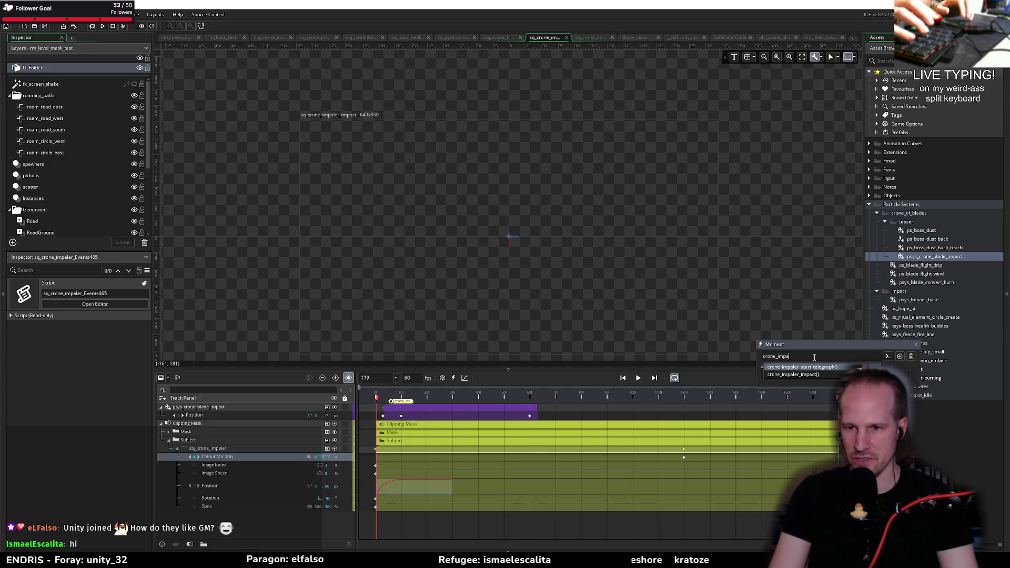
pyautogui.write('_')
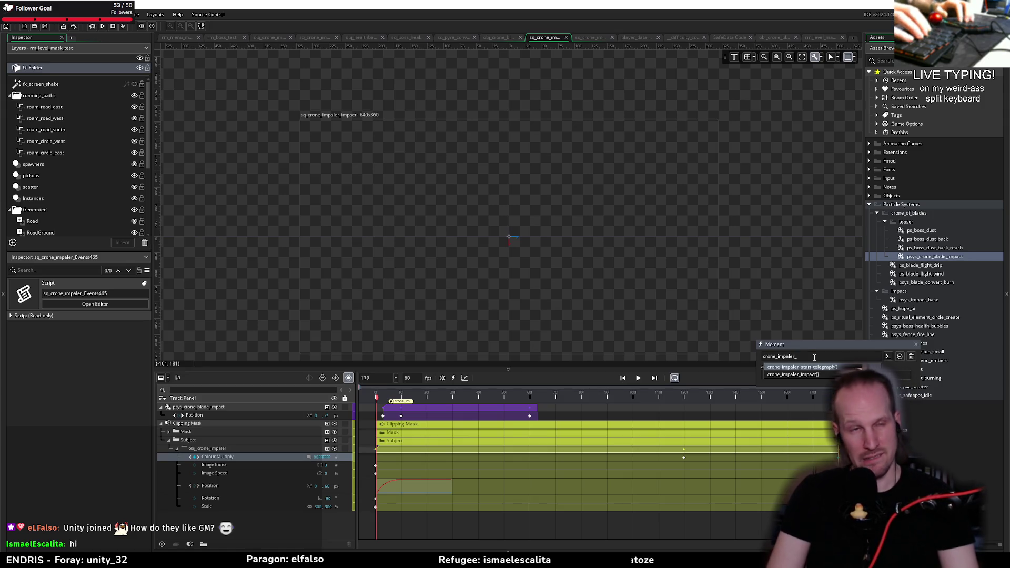
pyautogui.write('despawn')
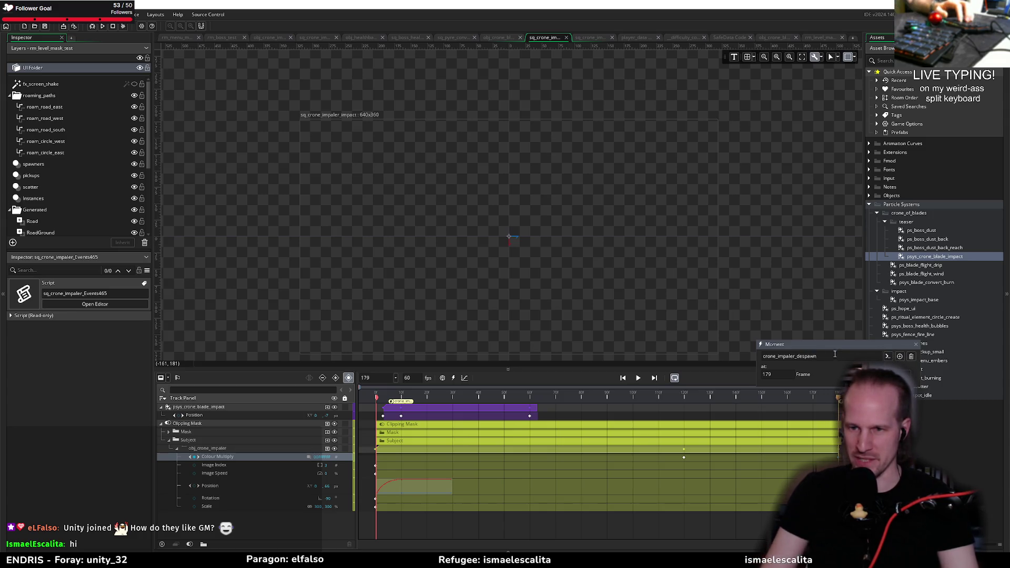
pyautogui.press('Return')
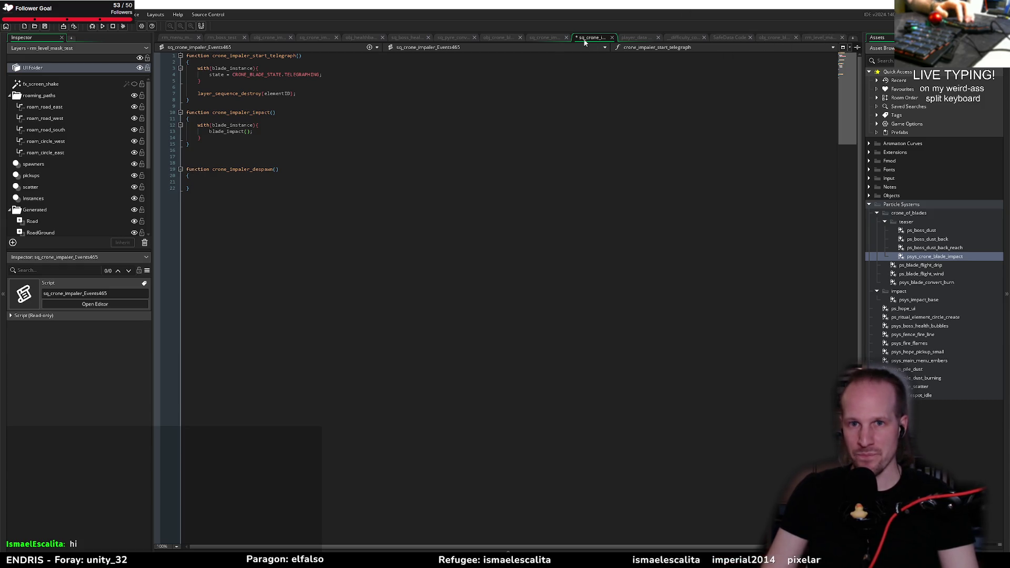
# - Check the frame 179 moment in the impact sequence and save the events script
pyautogui.click(538, 39)
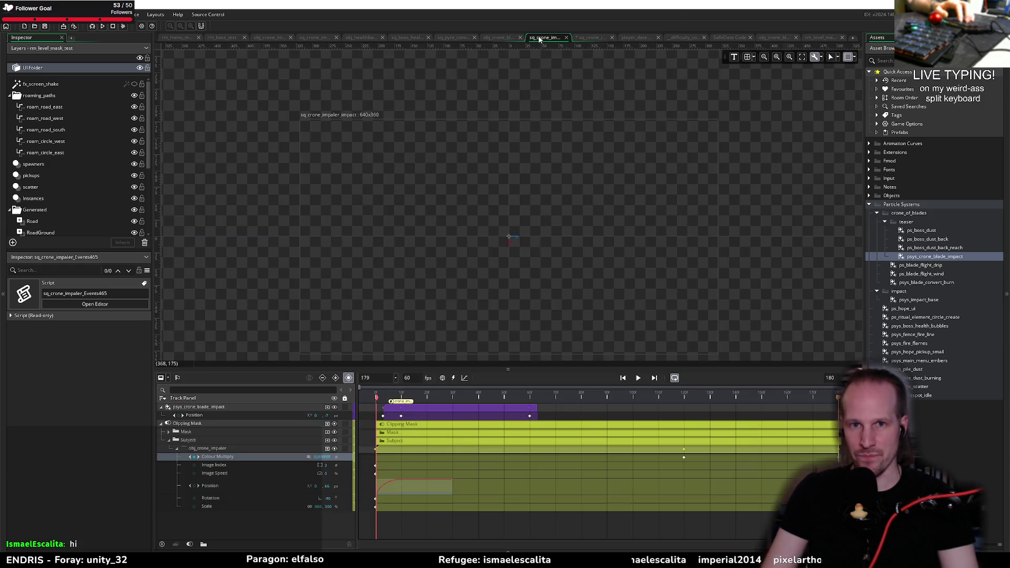
pyautogui.click(453, 377)
pyautogui.write('crone_impaler_despawn')
pyautogui.press('Return')
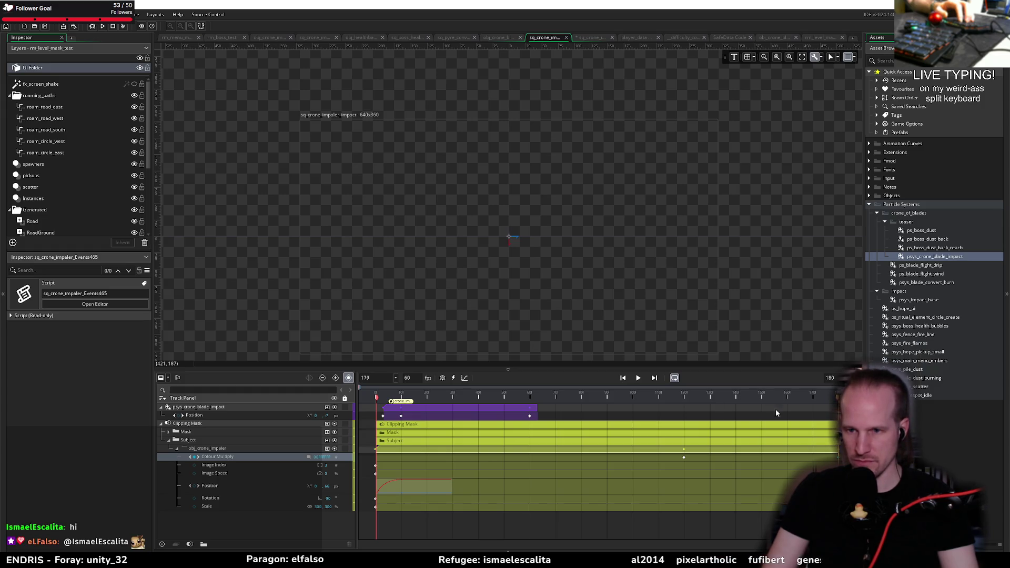
pyautogui.hotkey('ctrl', 's')
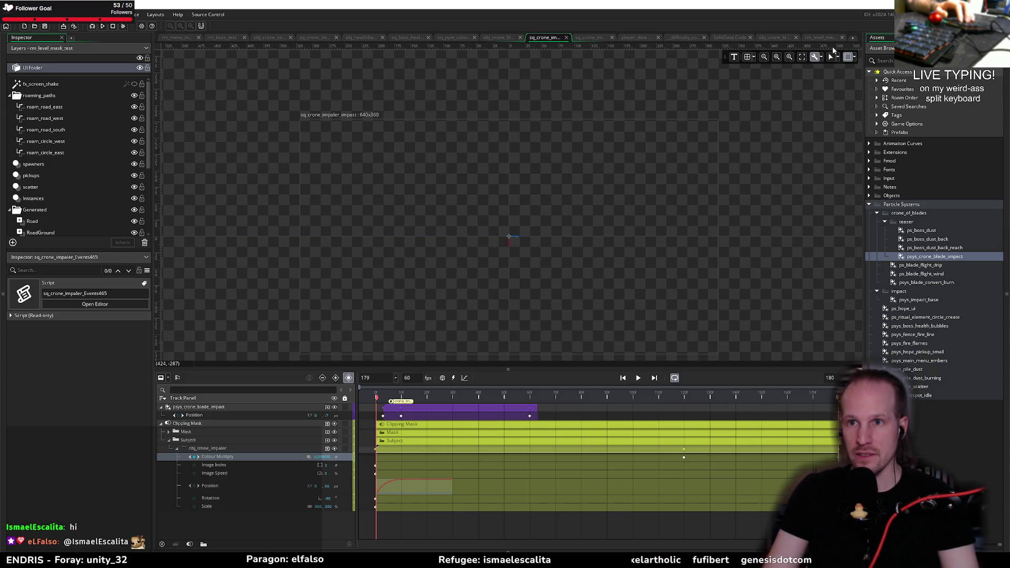
# - Look over the blade create code, level mask room and difficulty config, then return to the events script
pyautogui.click(775, 38)
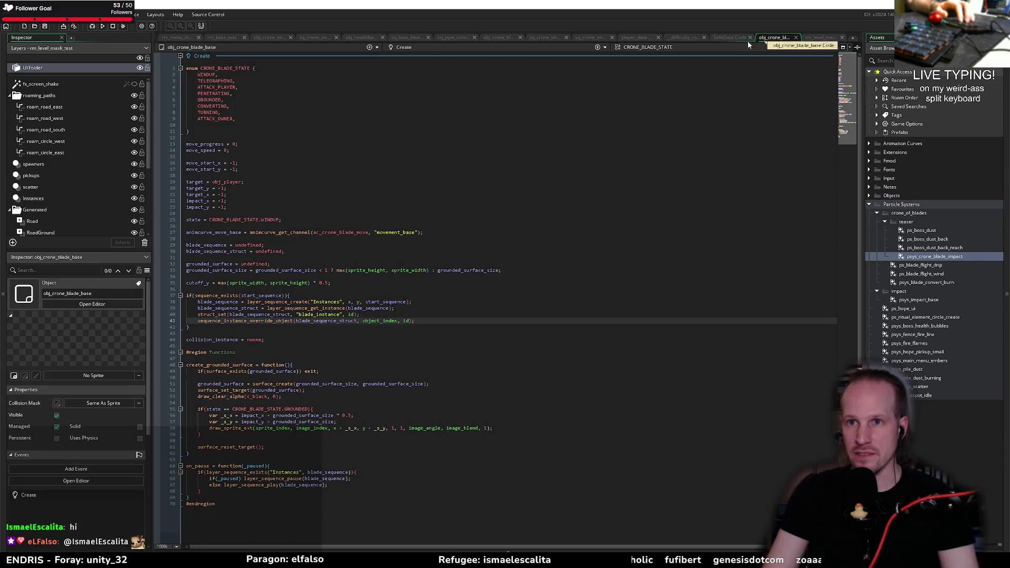
pyautogui.click(825, 38)
pyautogui.click(689, 38)
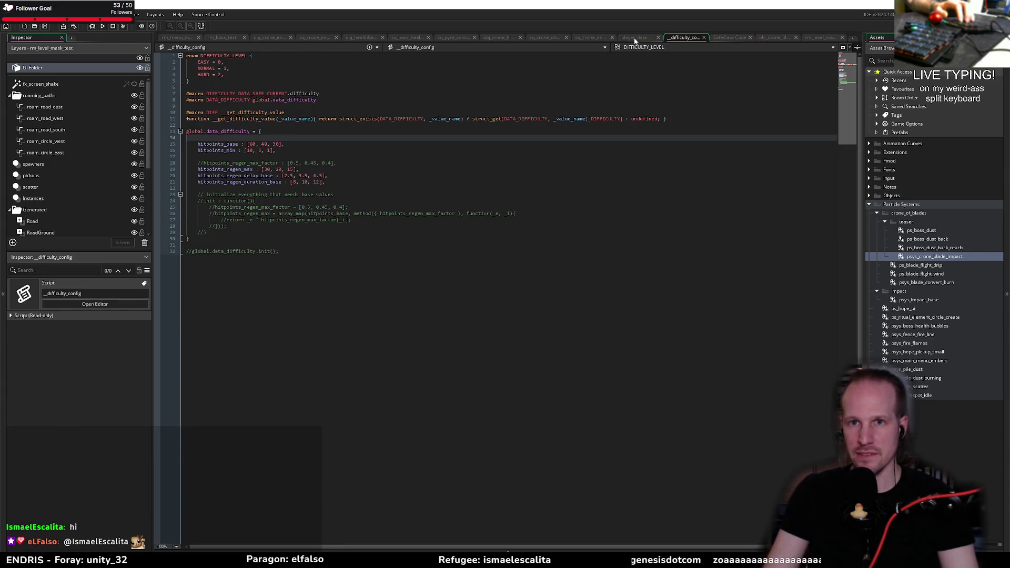
pyautogui.click(589, 38)
# - Copy the sequence-destroy line from the telegraph function into the despawn function body
pyautogui.click(211, 186)
pyautogui.press('Tab')
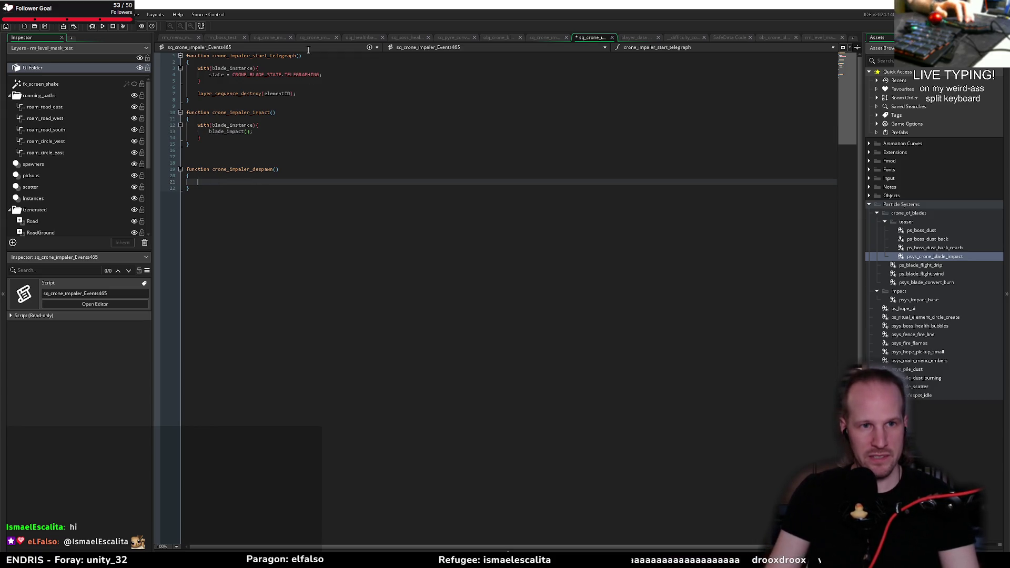
pyautogui.moveTo(306, 95); pyautogui.dragTo(202, 95)
pyautogui.hotkey('ctrl', 'c')
pyautogui.click(245, 182)
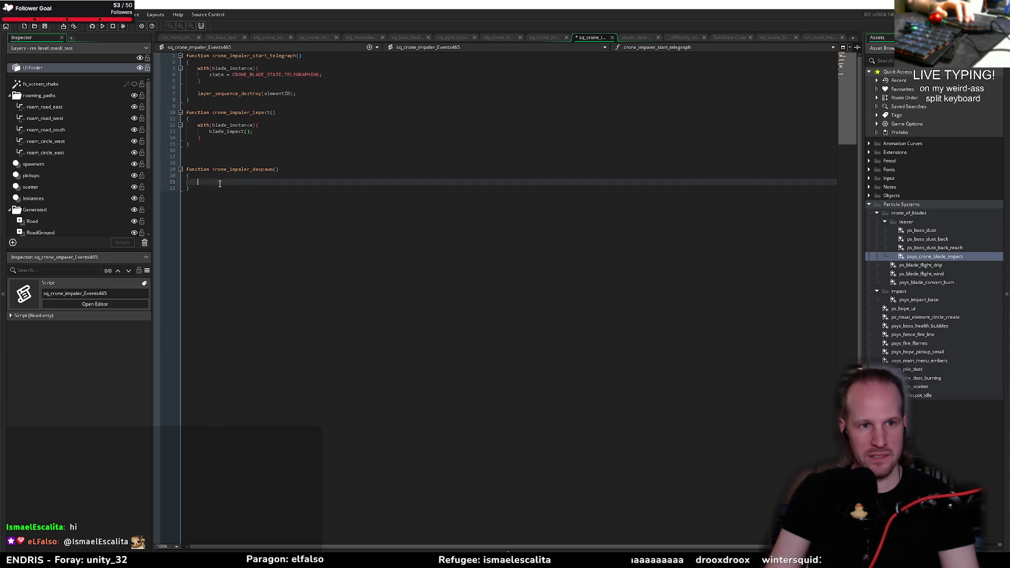
pyautogui.hotkey('ctrl', 'v')
pyautogui.press('Return')
# - Add with(blade_instance){ instance_destroy(id); } to the despawn function
pyautogui.write('wit')
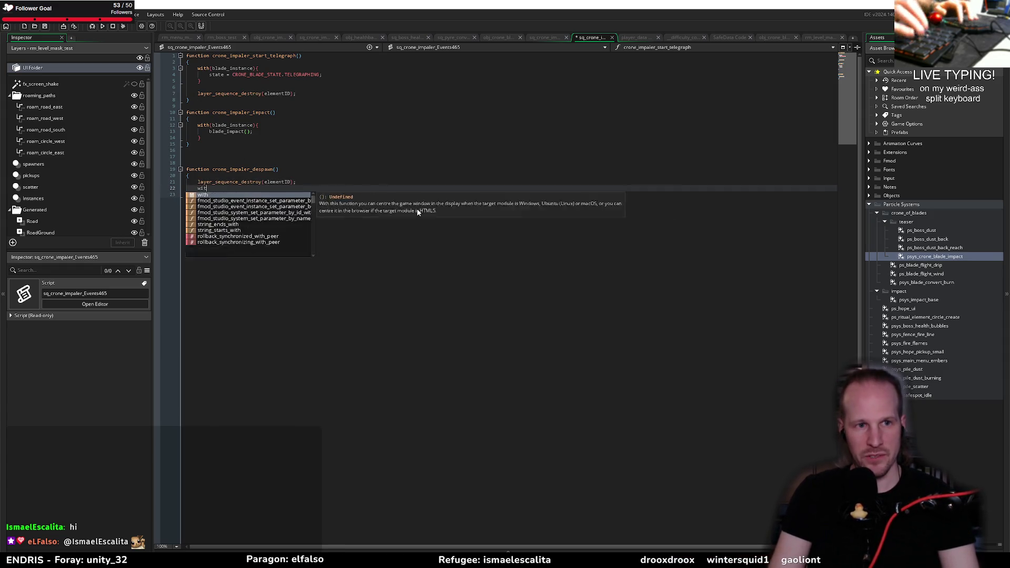
pyautogui.write('h(blade_instance){')
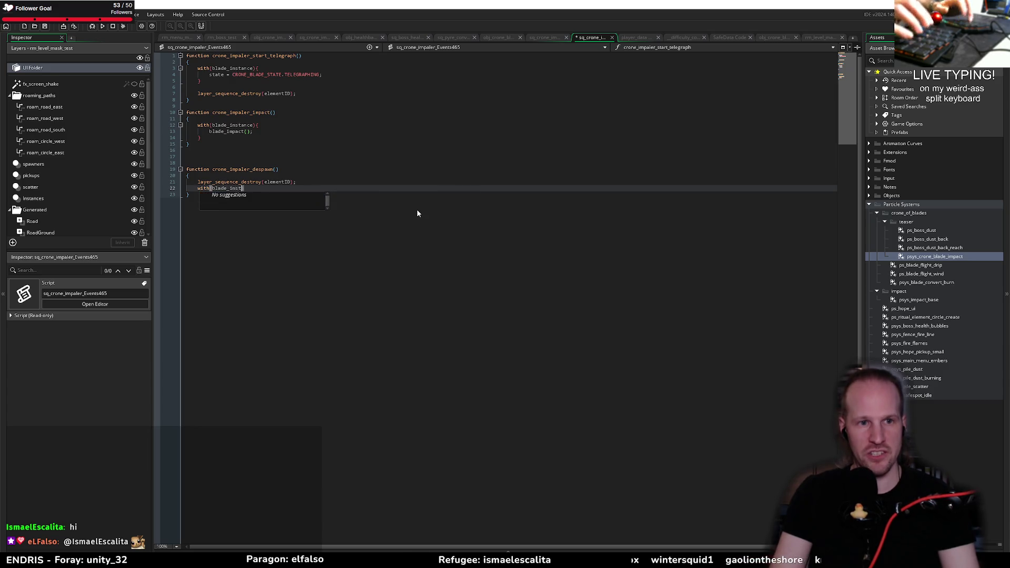
pyautogui.press('Return')
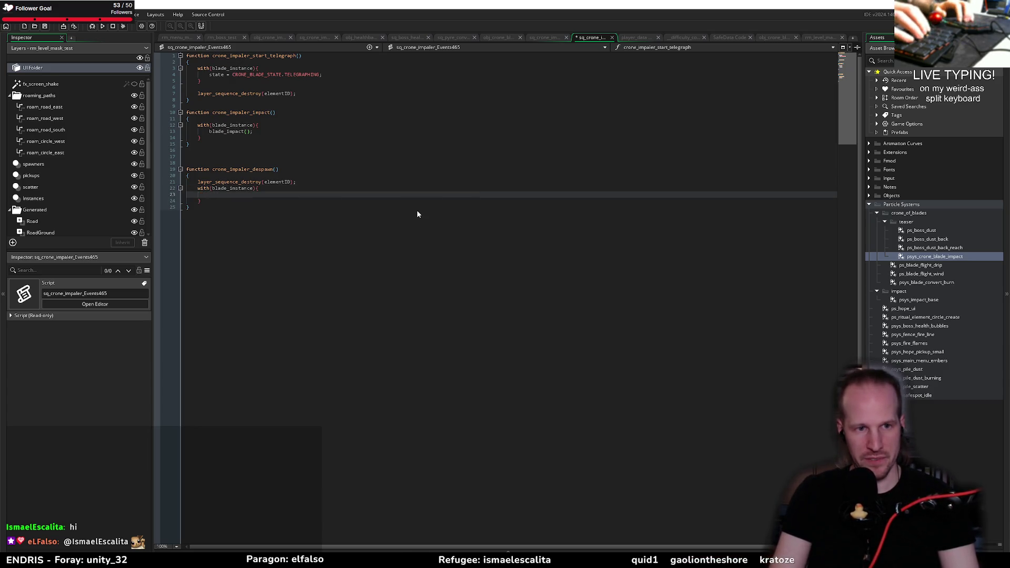
pyautogui.write('instance_')
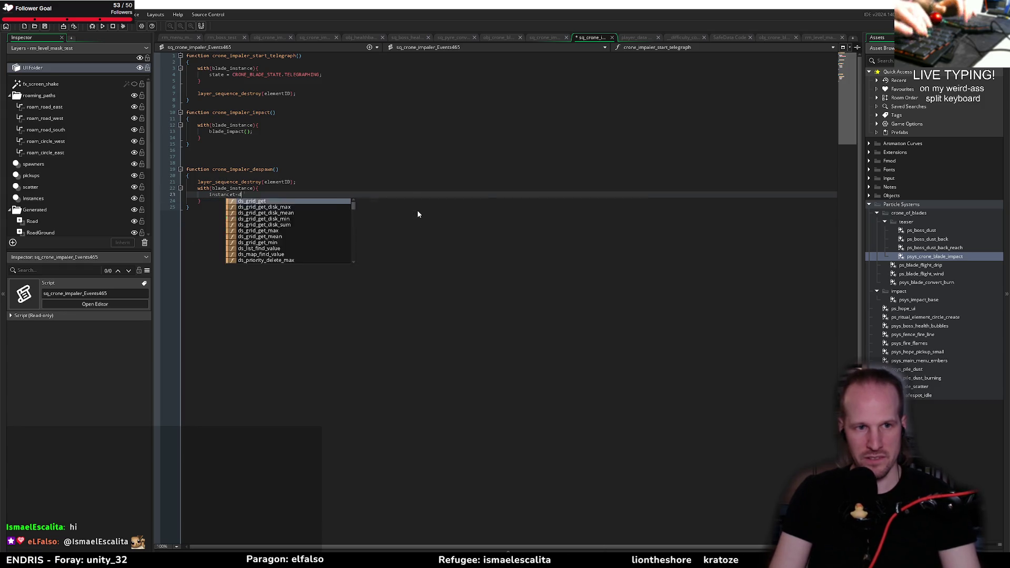
pyautogui.write('destroy')
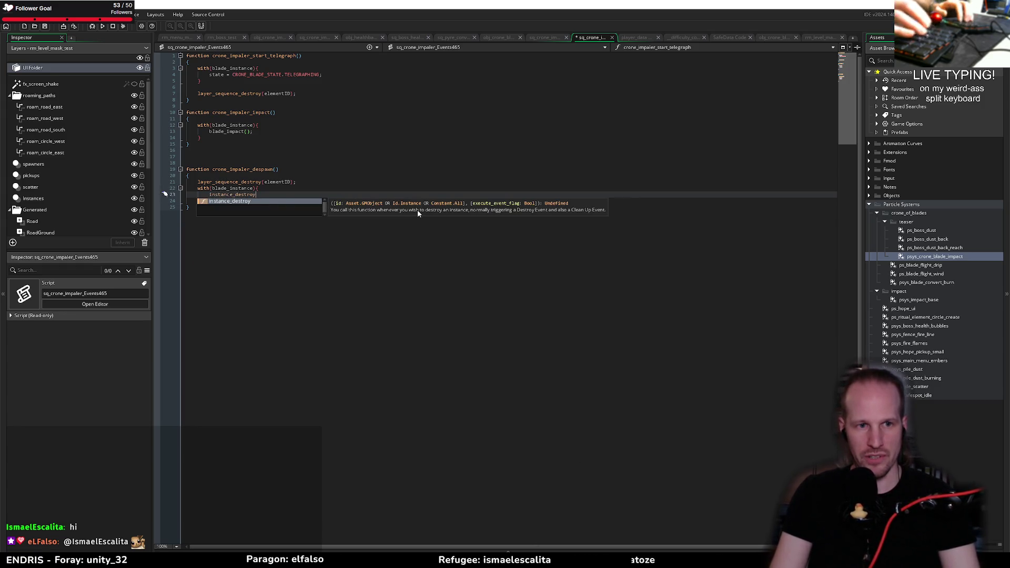
pyautogui.press('Return')
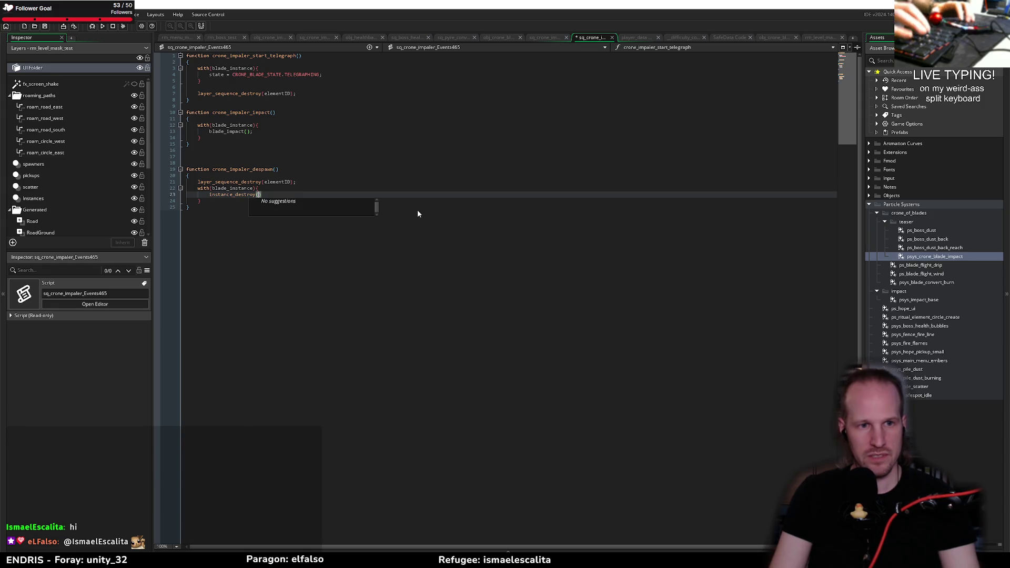
pyautogui.write('id);')
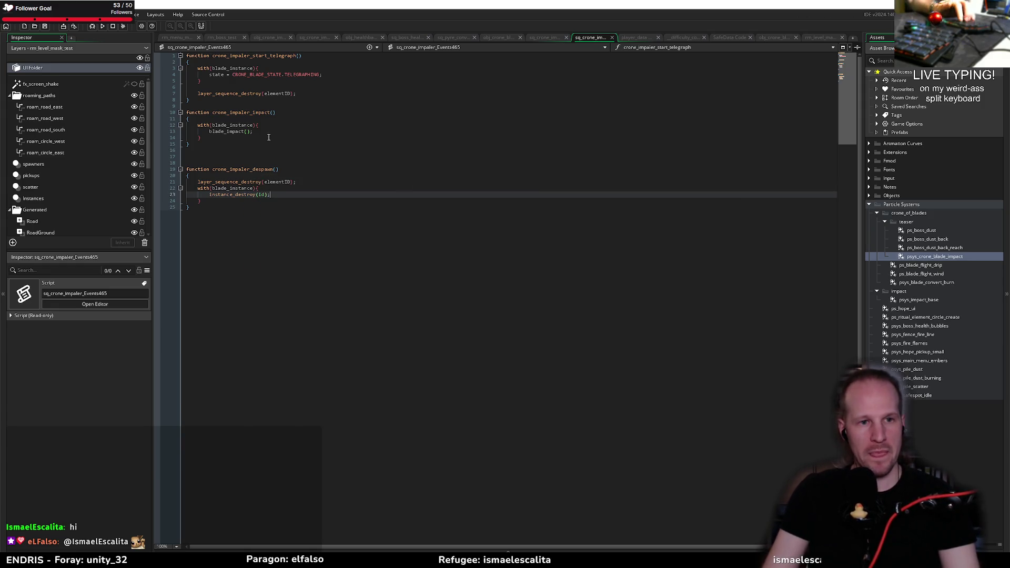
pyautogui.click(232, 136)
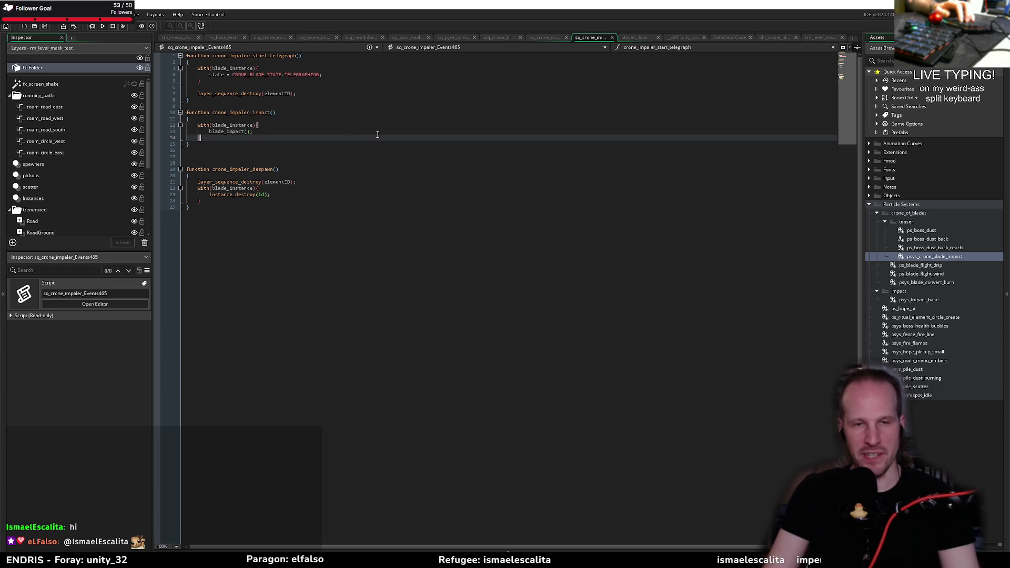
pyautogui.click(282, 39)
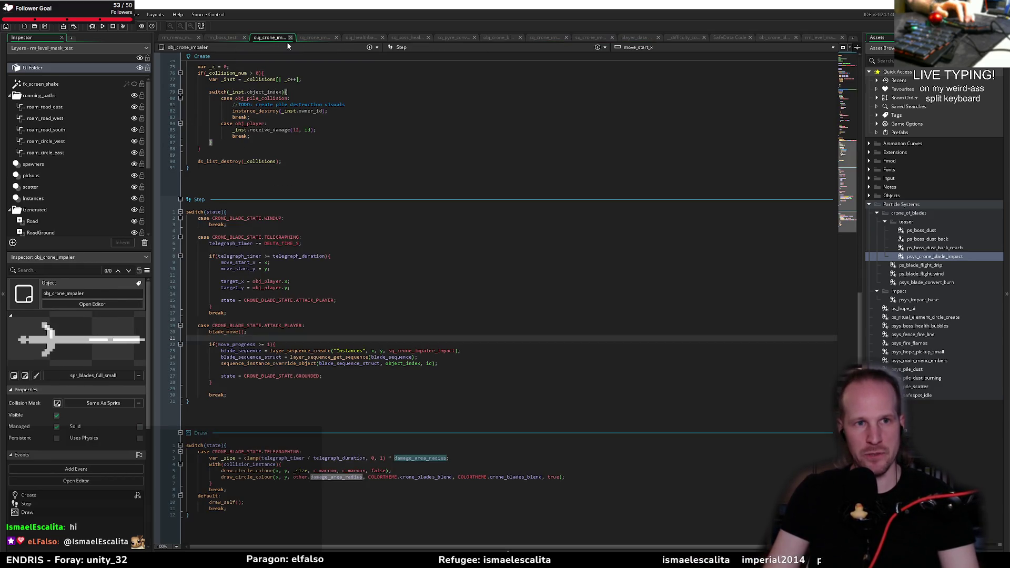
# - Insert struct_set(blade_sequence_struct, "blade_instance", id); above the sequence_instance_override_object call
pyautogui.click(465, 364)
pyautogui.press('Return')
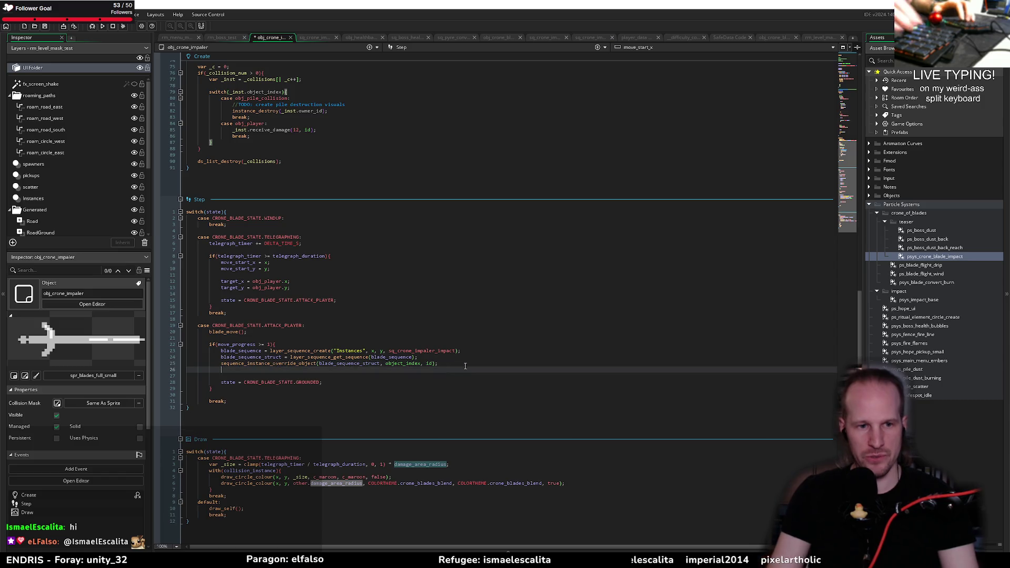
pyautogui.press('Home')
pyautogui.press('Return')
pyautogui.press('Return')
pyautogui.press('Up')
pyautogui.press('Up')
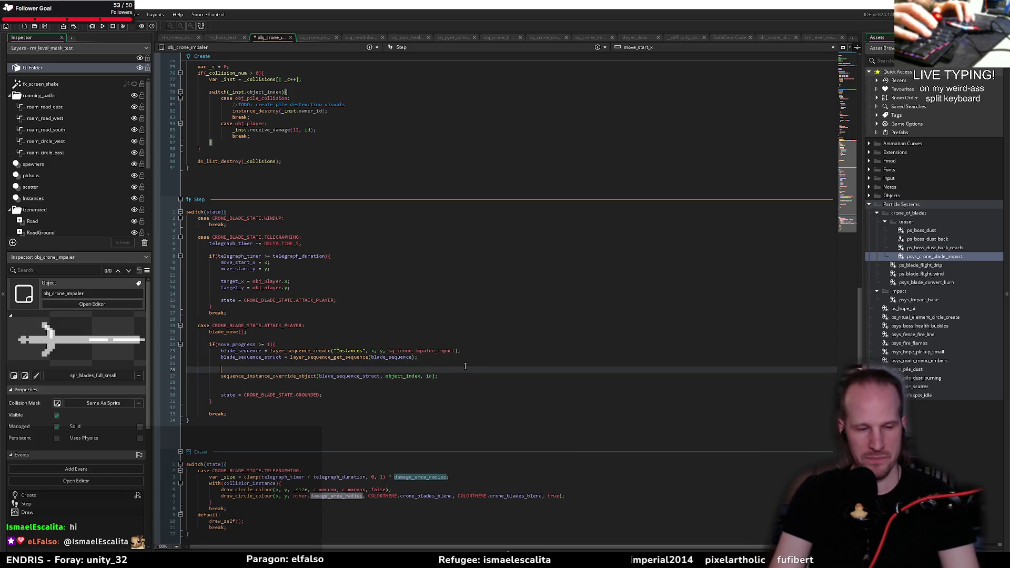
pyautogui.press('Return')
pyautogui.write('struct_')
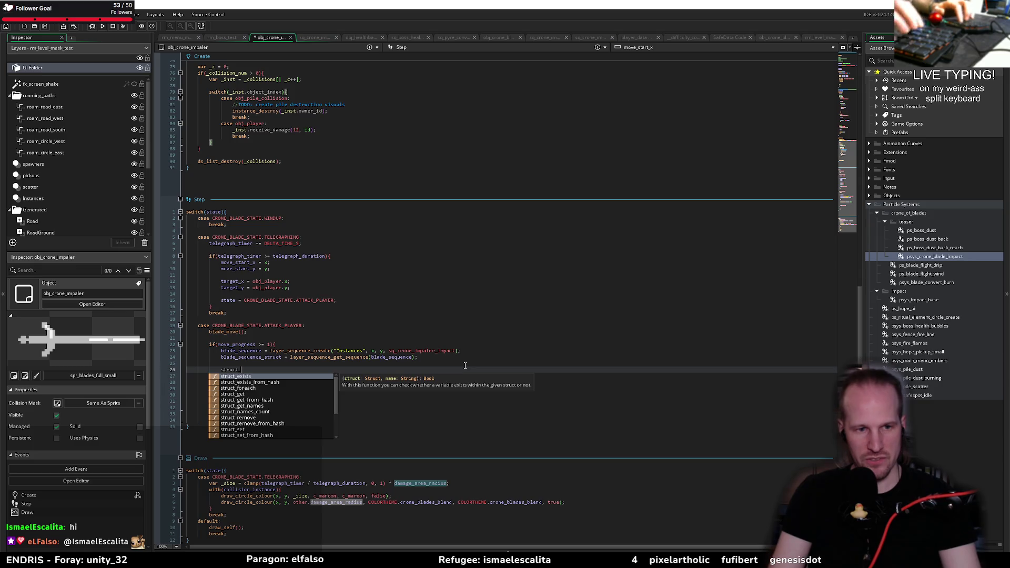
pyautogui.write('set(blade_sequence_struct, ')
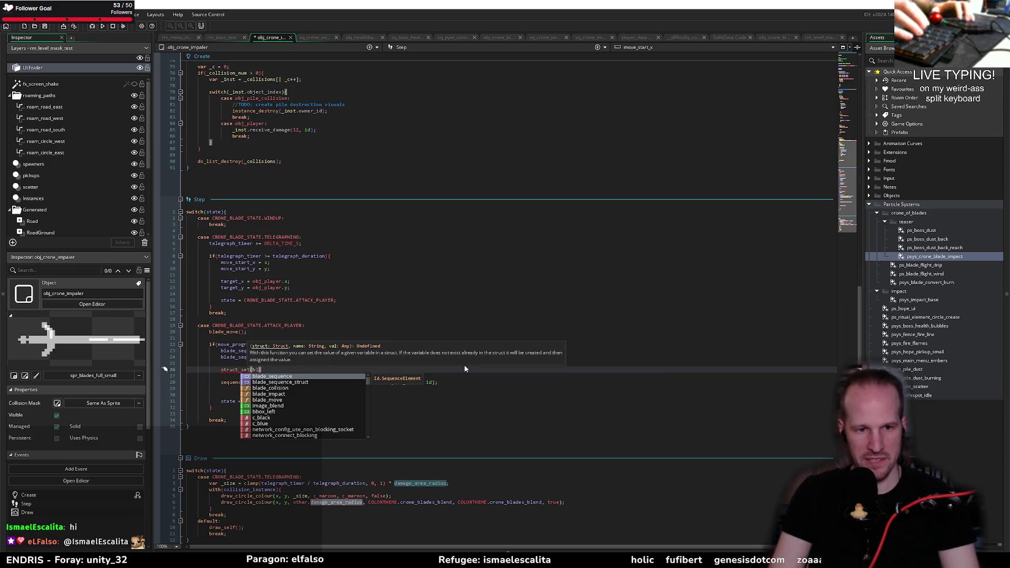
pyautogui.write('"blade_instanc')
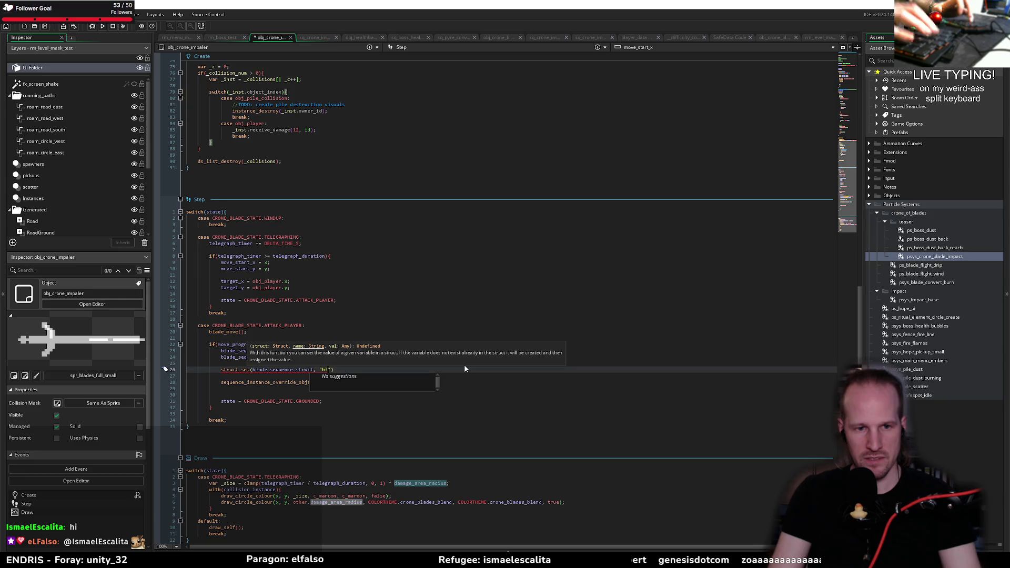
pyautogui.write('e", id);')
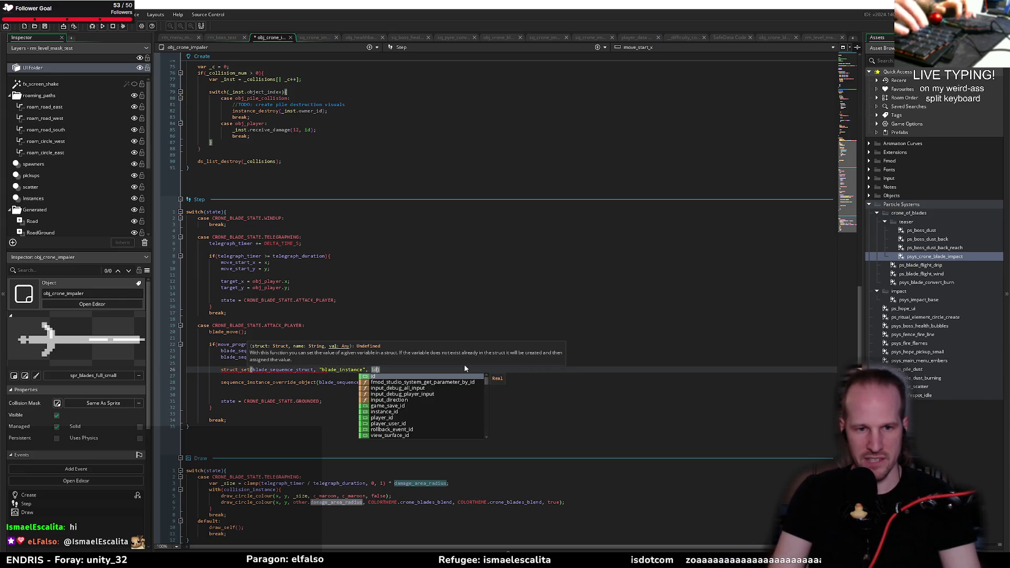
# - Build and run Pyrebound, clicking through to its title menu
pyautogui.click(102, 25)
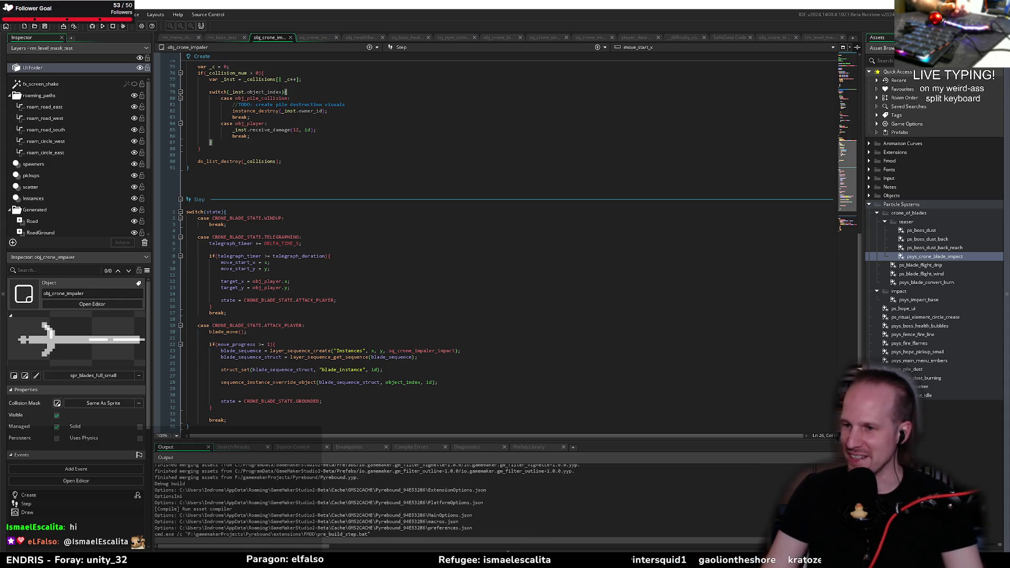
pyautogui.click(304, 312)
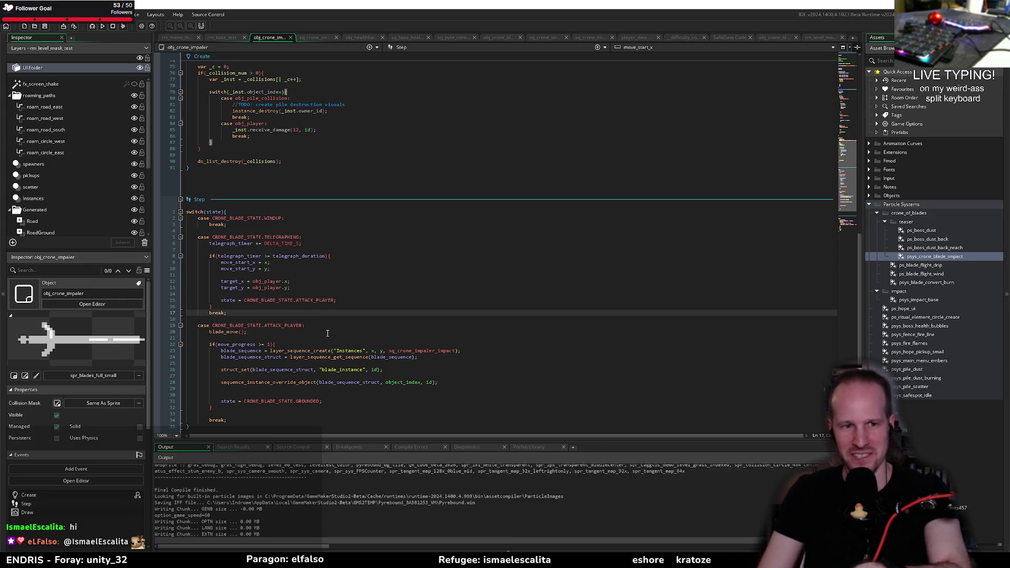
pyautogui.click(370, 307)
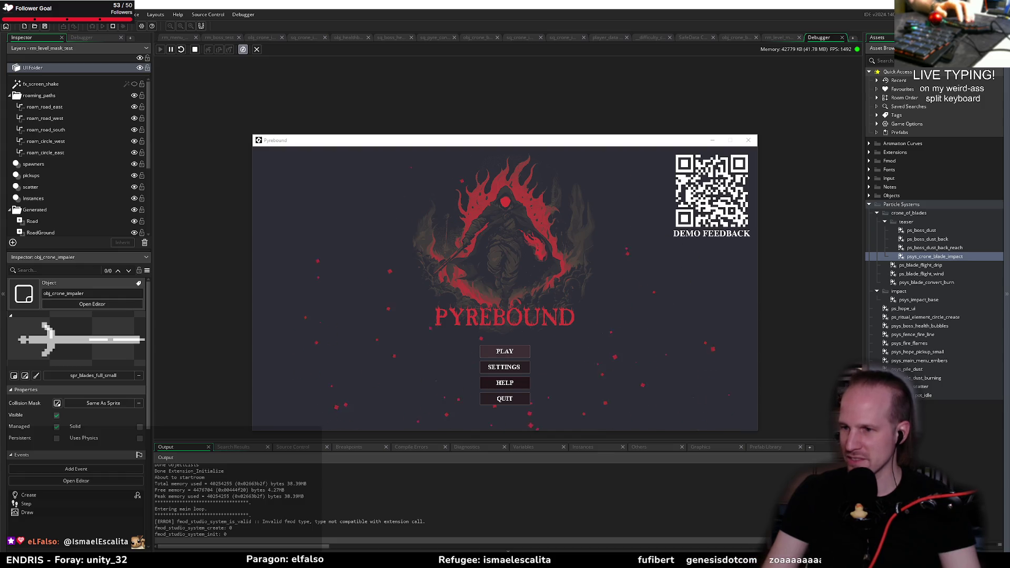
pyautogui.click(505, 351)
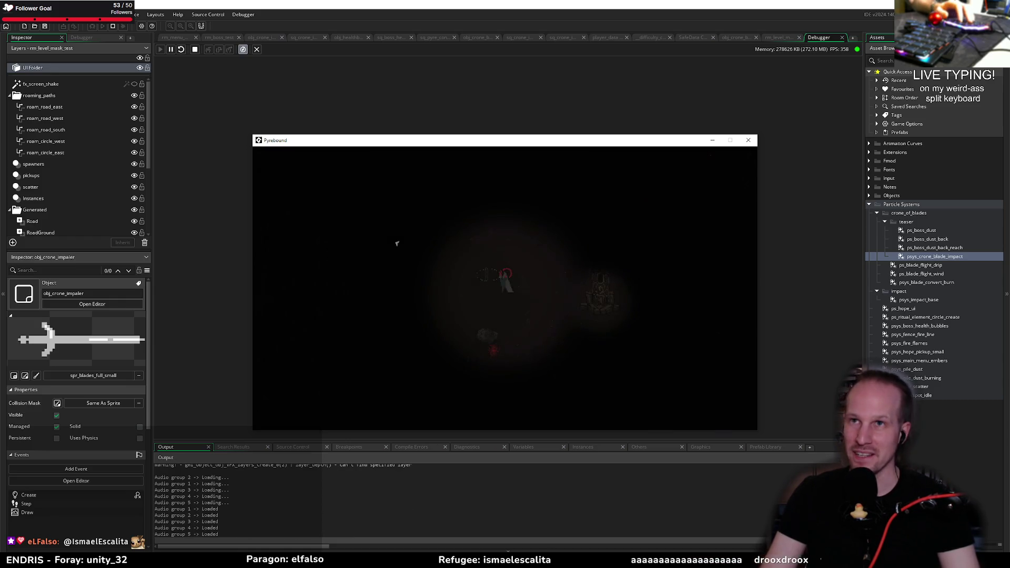
pyautogui.press('Escape')
pyautogui.press('Down')
pyautogui.press('Down')
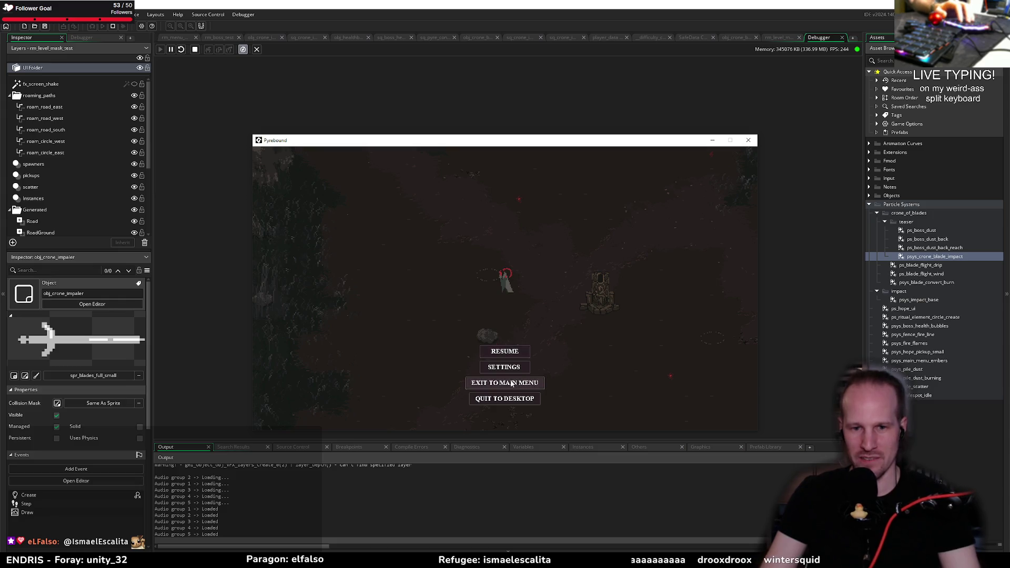
pyautogui.press('Return')
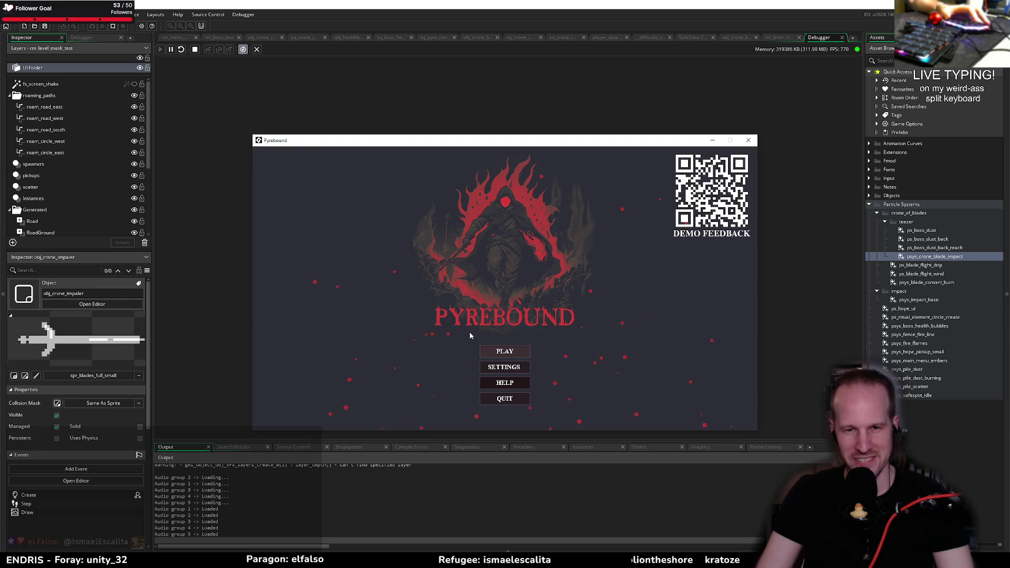
pyautogui.click(516, 351)
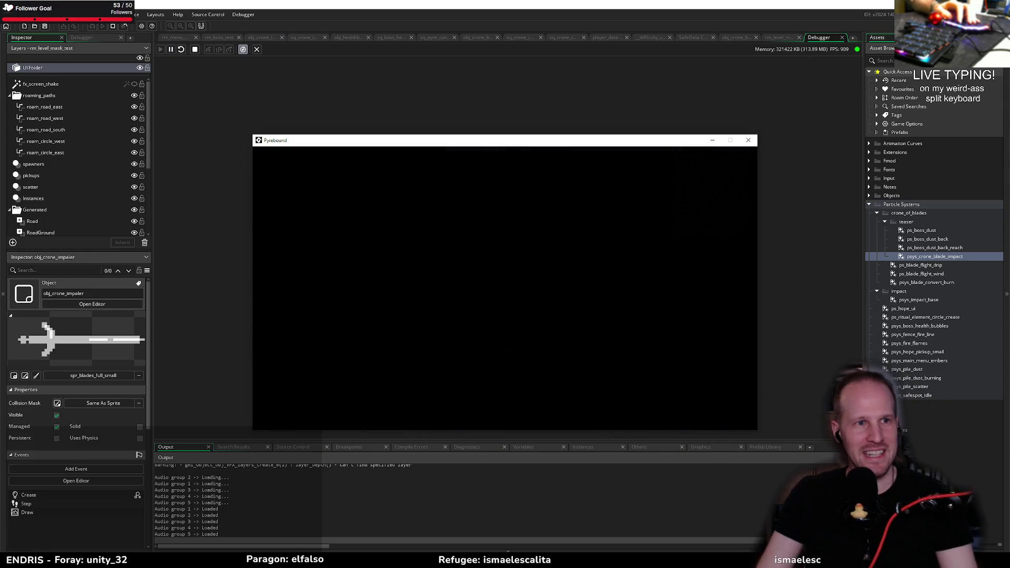
pyautogui.press('F5')
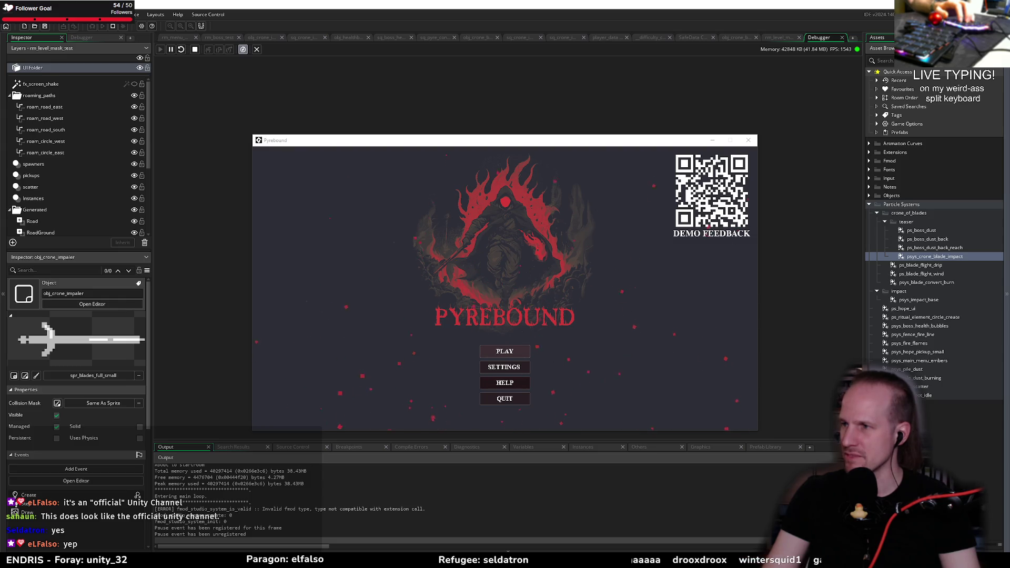
pyautogui.hotkey('alt', 'Tab')
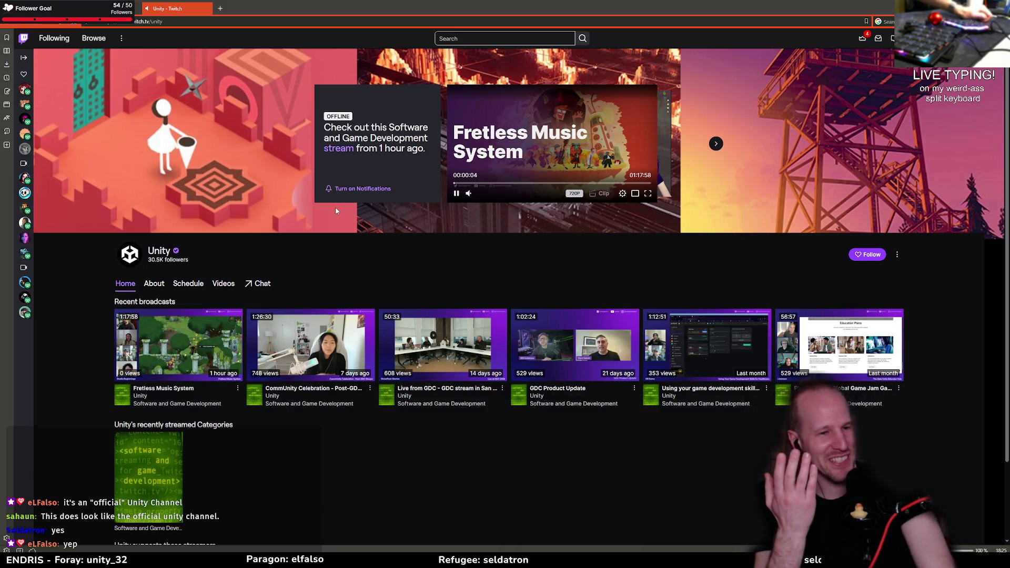
pyautogui.middleClick(183, 16)
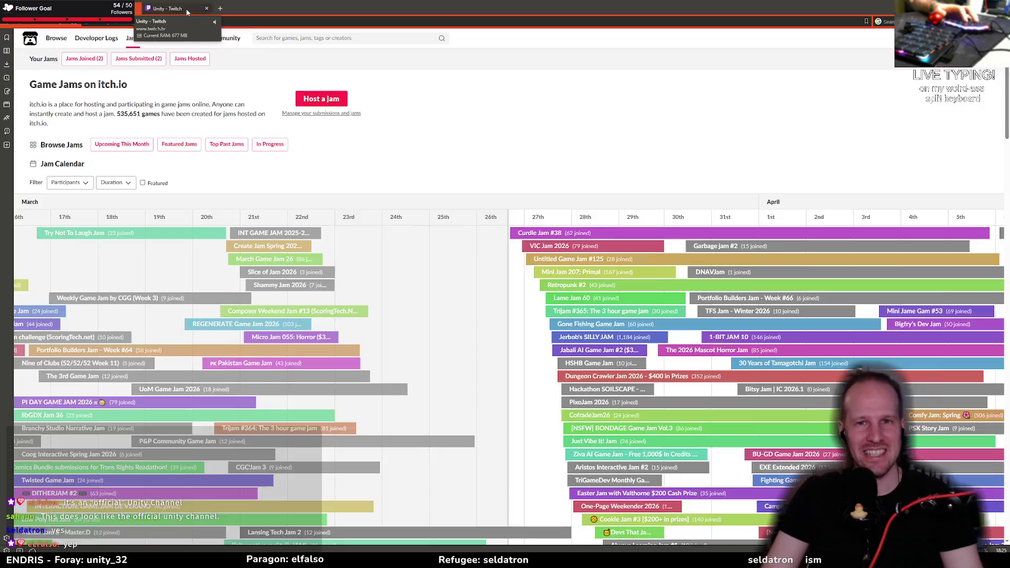
# - In the running game, load rm_boss_test via F1 and move the player to trigger the impaler's has_hit error
pyautogui.hotkey('alt', 'Tab')
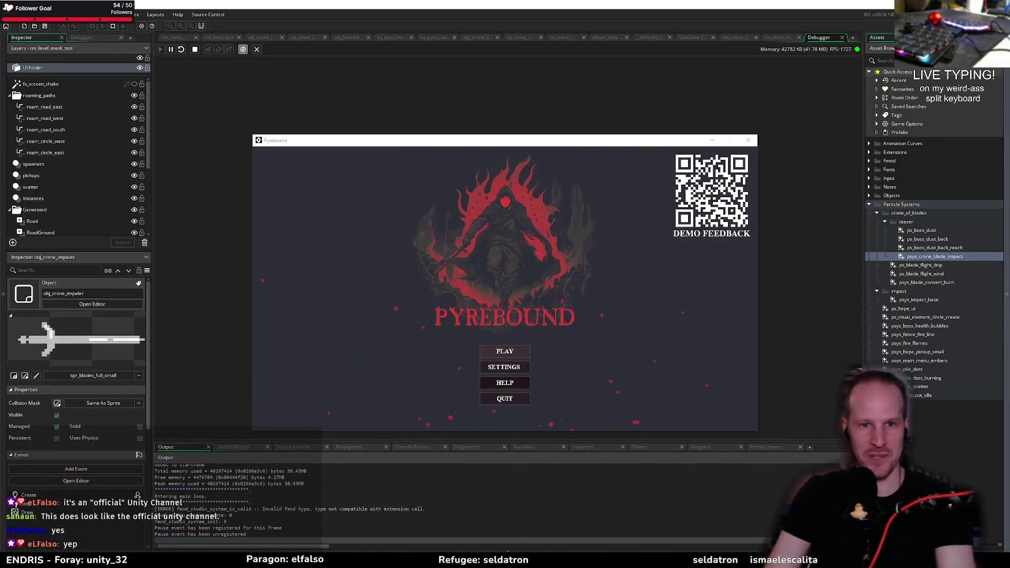
pyautogui.click(547, 343)
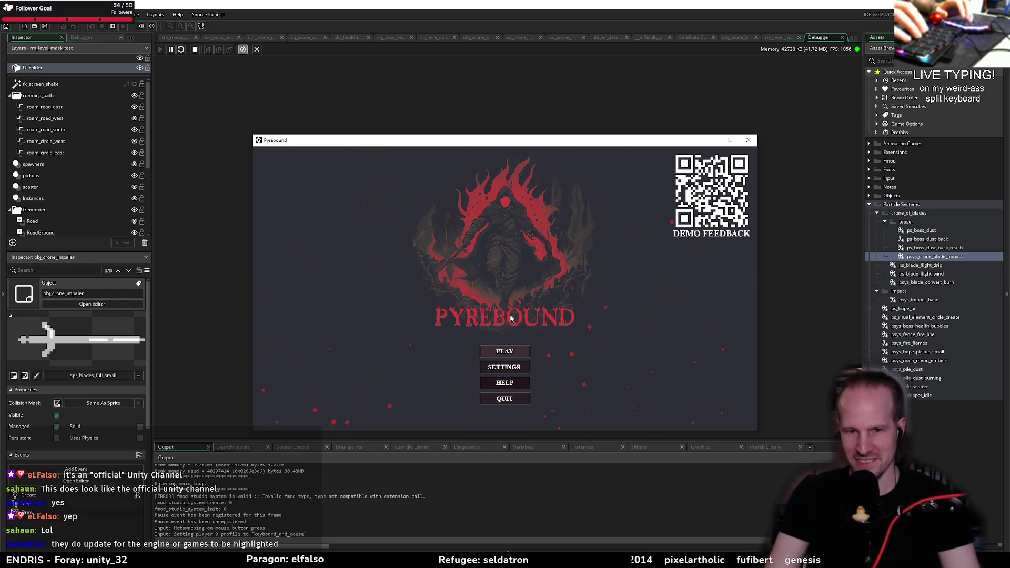
pyautogui.press('F1')
pyautogui.click(306, 204)
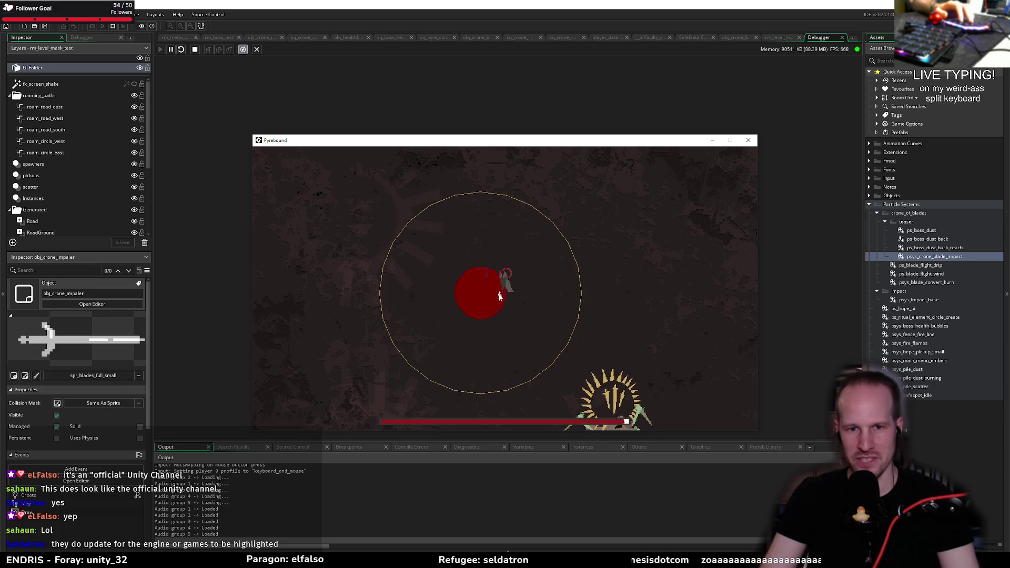
pyautogui.press('d')
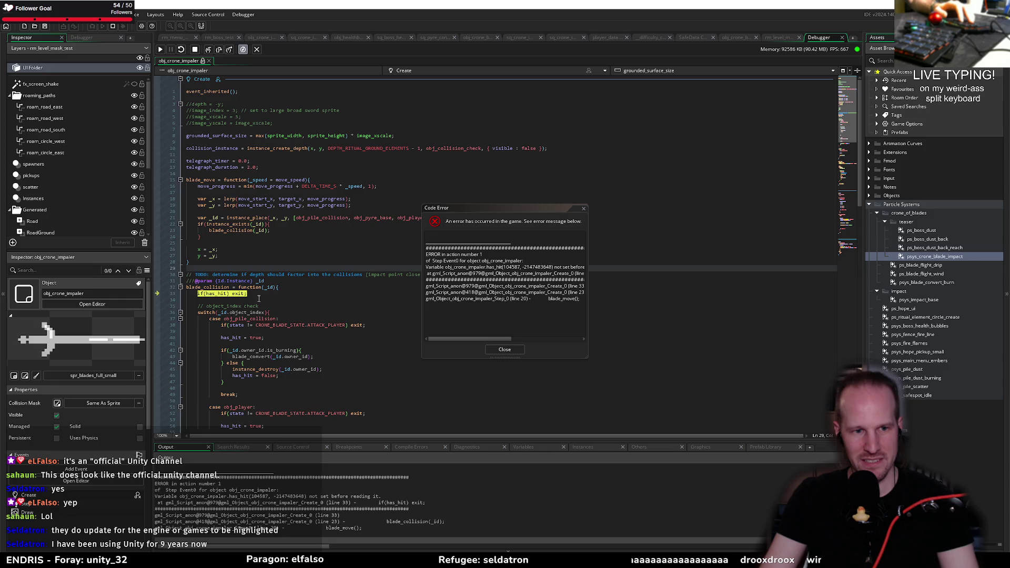
# - Dismiss the error, stop the game, and delete the if(has_hit) exit and has_hit = true lines
pyautogui.scroll(-4, 275, 324)
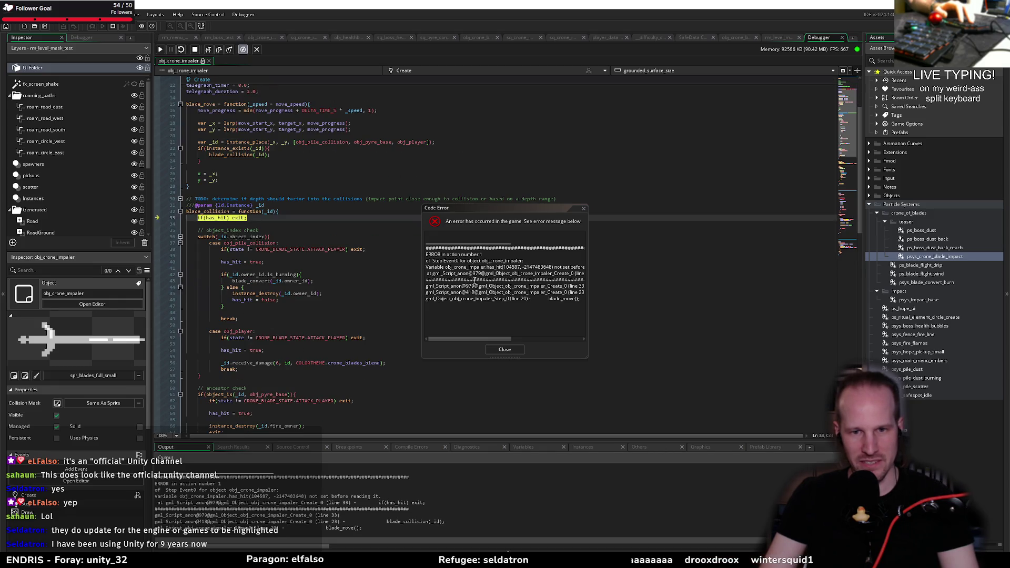
pyautogui.click(505, 349)
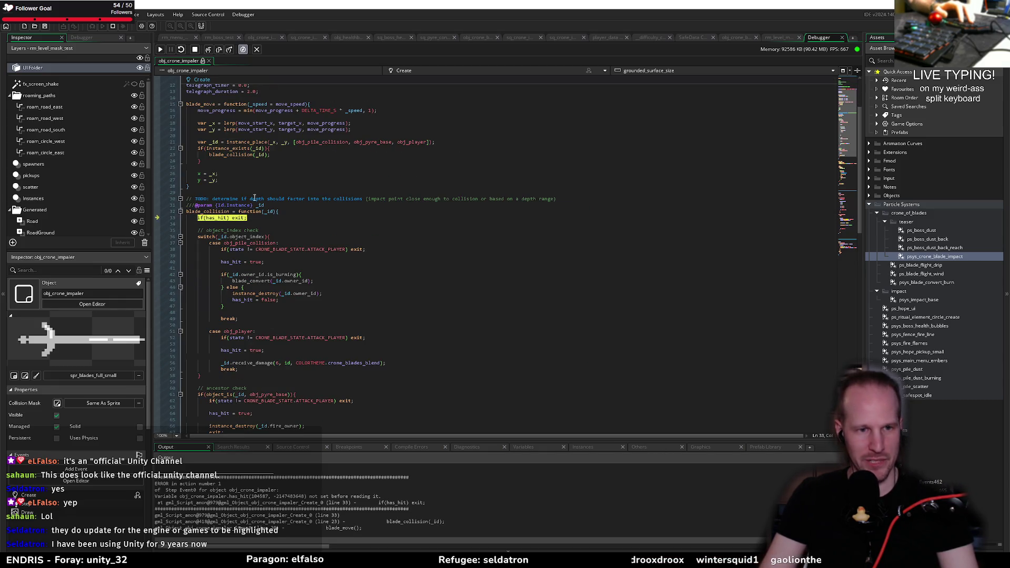
pyautogui.click(250, 230)
pyautogui.click(252, 217)
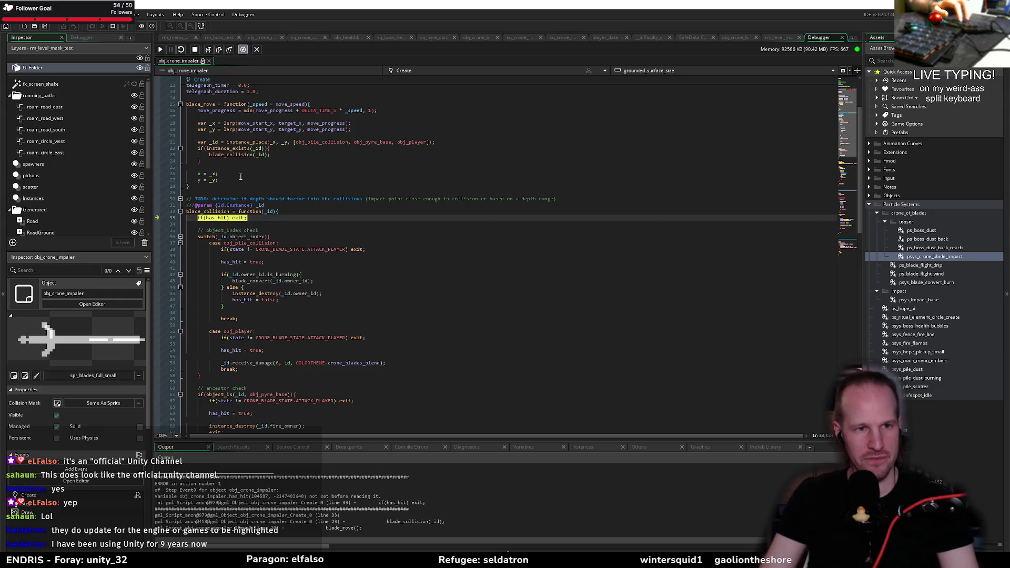
pyautogui.click(181, 49)
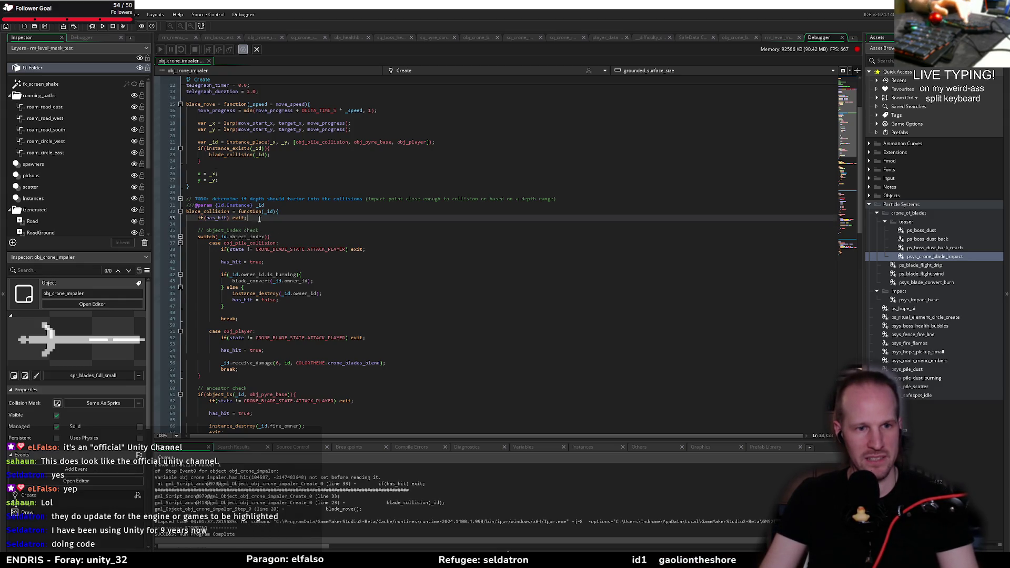
pyautogui.hotkey('ctrl', 'd')
pyautogui.click(258, 255)
pyautogui.hotkey('ctrl', 'd')
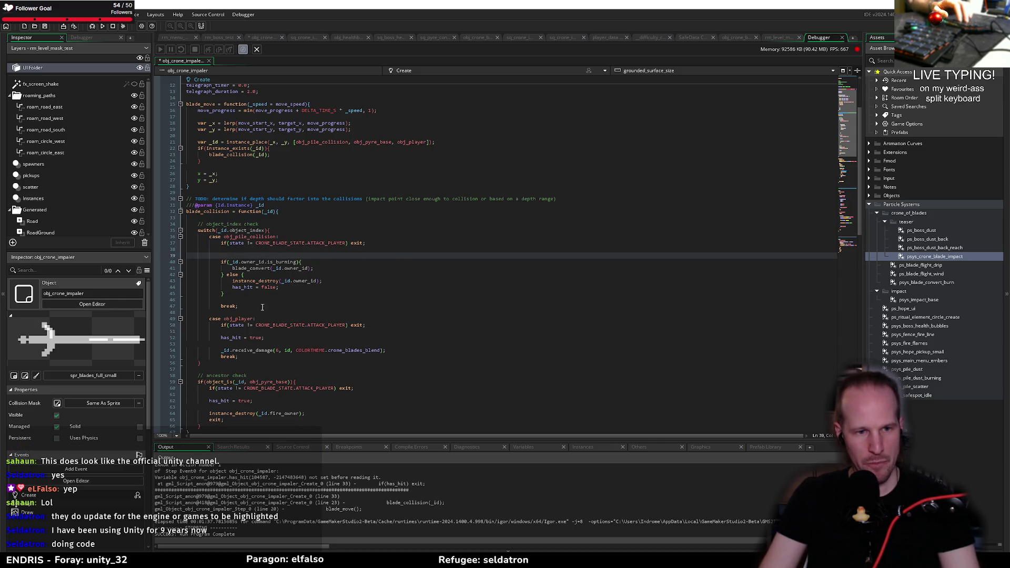
# - Delete the burning check and its else branch around the blade_convert call
pyautogui.click(252, 268)
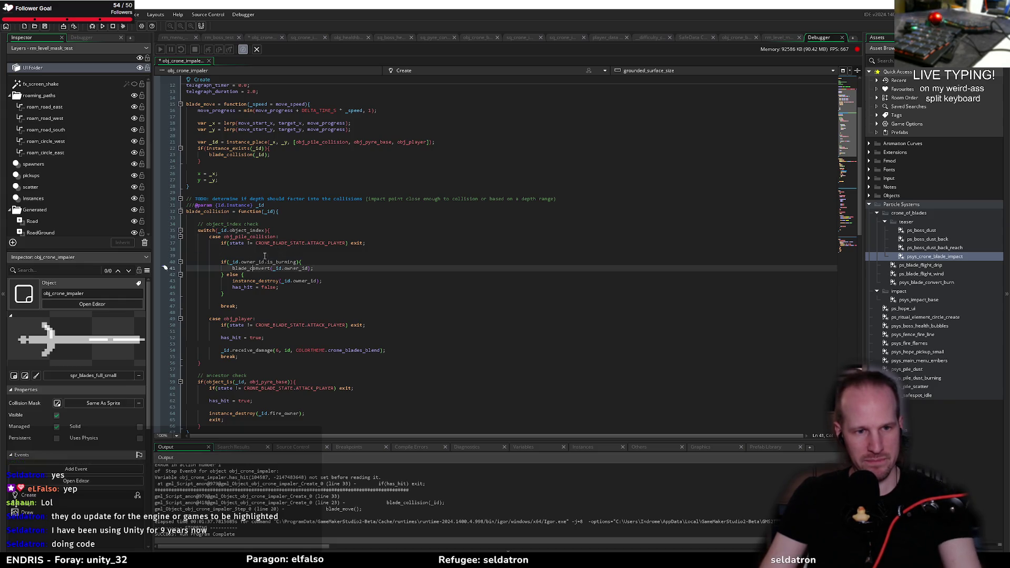
pyautogui.moveTo(328, 275); pyautogui.dragTo(330, 265)
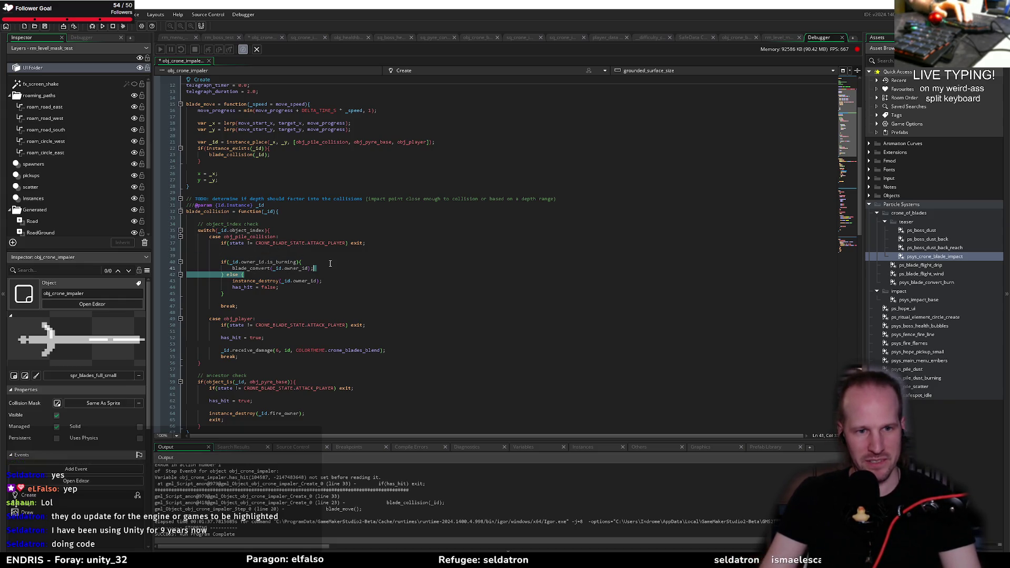
pyautogui.click(330, 265)
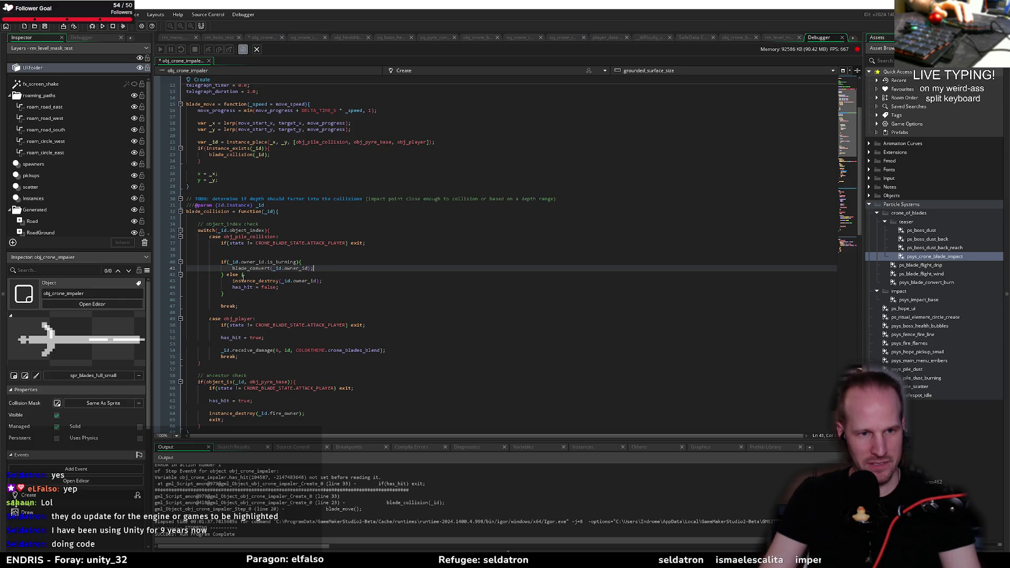
pyautogui.moveTo(258, 275); pyautogui.dragTo(223, 263)
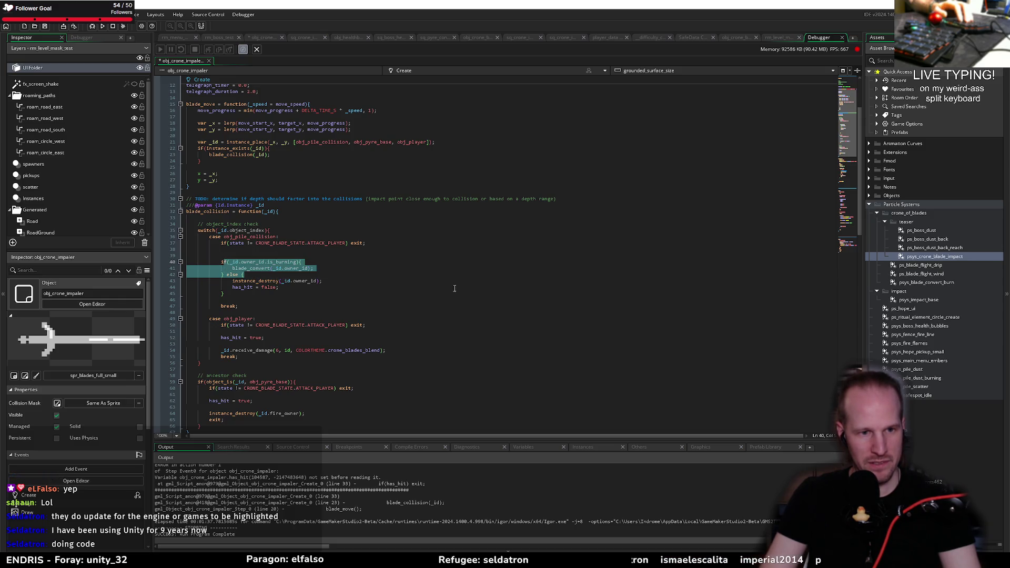
pyautogui.press('BackSpace')
pyautogui.press('BackSpace')
pyautogui.press('BackSpace')
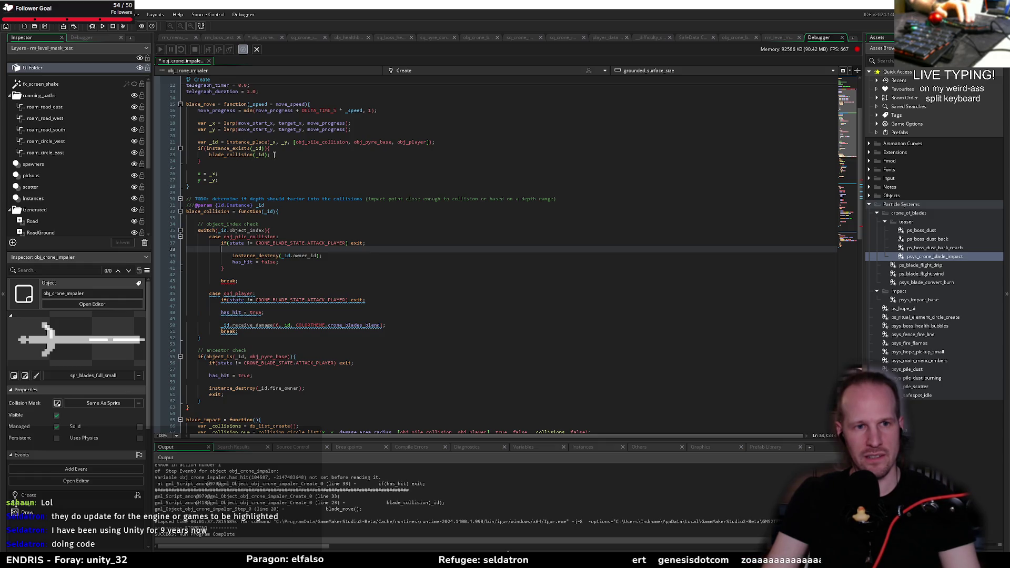
# - Remove the instance_place line and instance_exists collision block from blade_move
pyautogui.moveTo(211, 163); pyautogui.dragTo(197, 150)
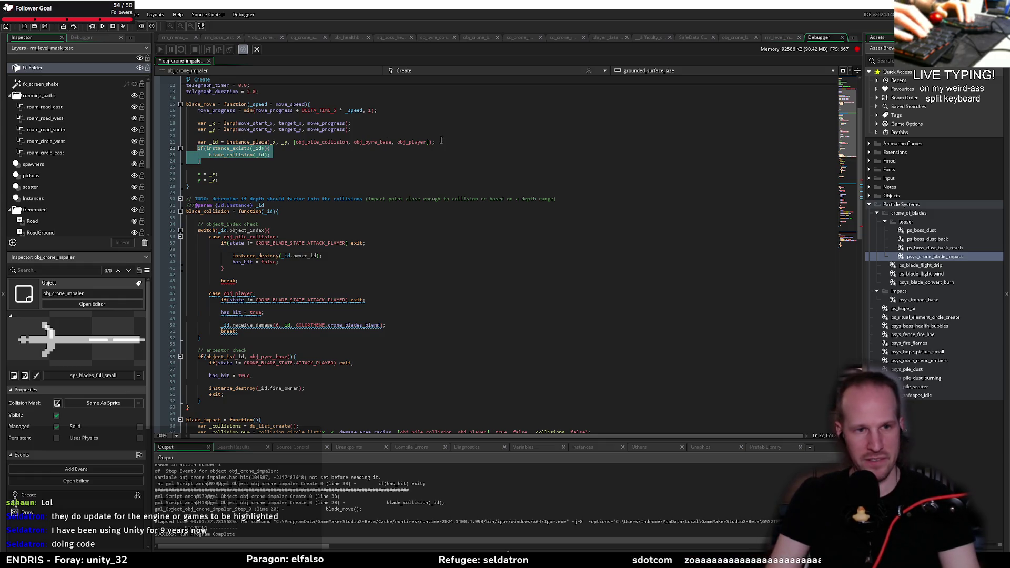
pyautogui.press('Delete')
pyautogui.hotkey('shift', 'Up')
pyautogui.press('Delete')
pyautogui.press('BackSpace')
pyautogui.press('BackSpace')
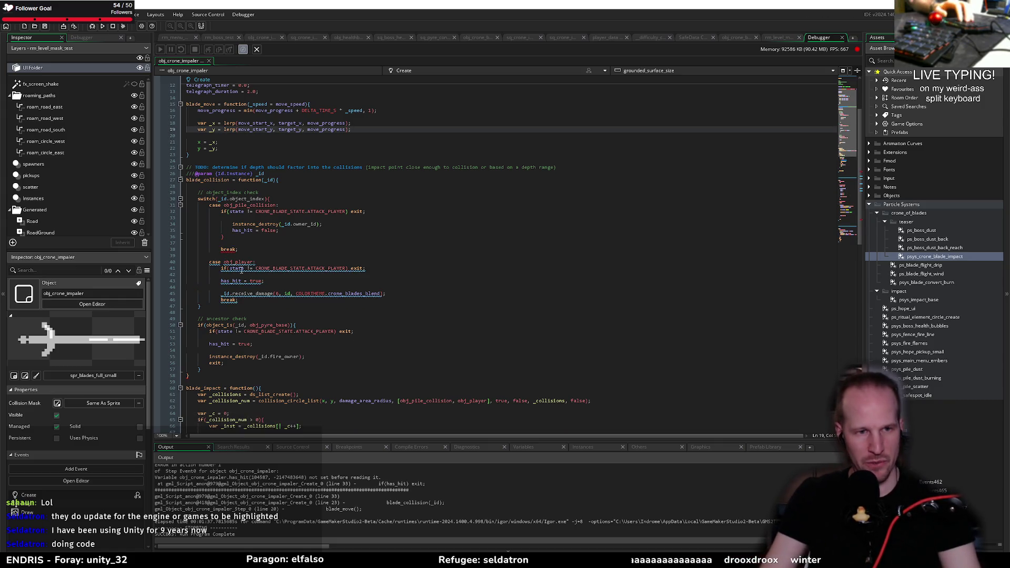
# - Delete the whole blade_collision function and save the Create code
pyautogui.moveTo(201, 374)
pyautogui.mouseDown()
pyautogui.moveTo(192, 208)
pyautogui.moveTo(136, 160)
pyautogui.mouseUp()
pyautogui.press('Delete')
pyautogui.press('Delete')
pyautogui.hotkey('ctrl', 's')
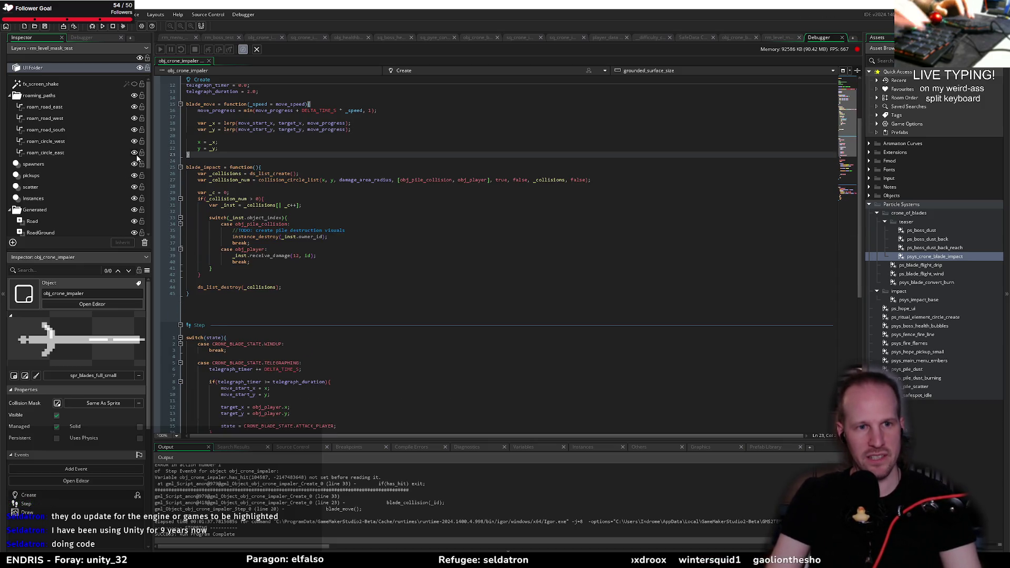
pyautogui.scroll(-5, 272, 182)
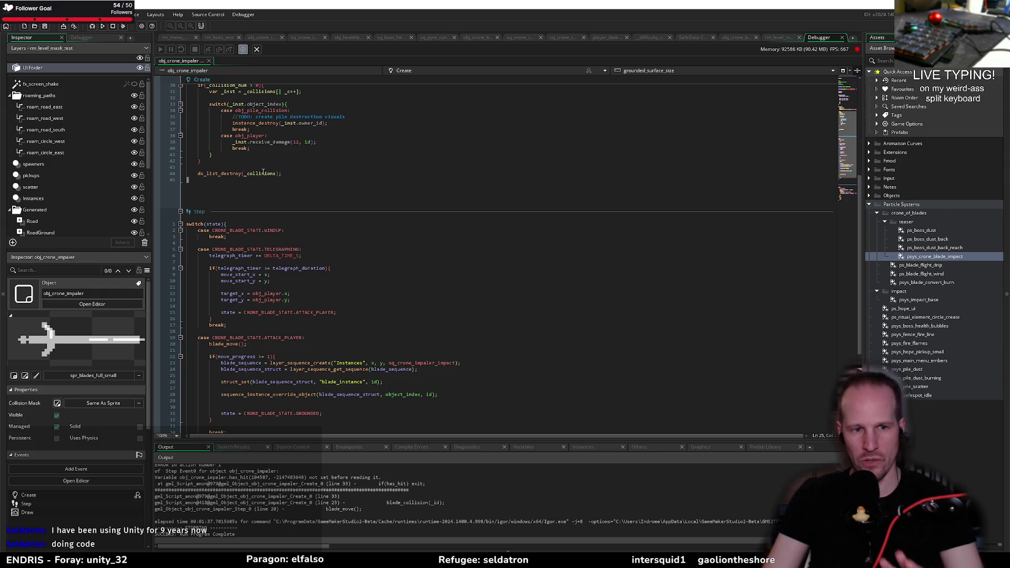
# - Run Pyrebound again, reviewing the struct_set and ATTACK_PLAYER lines of the Step event while it builds
pyautogui.scroll(-5, 266, 185)
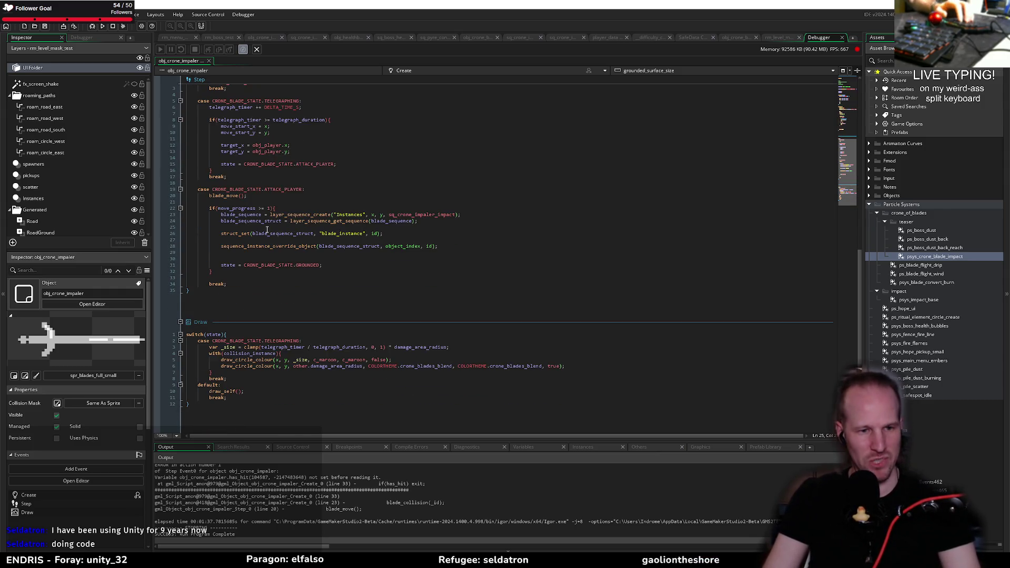
pyautogui.click(93, 27)
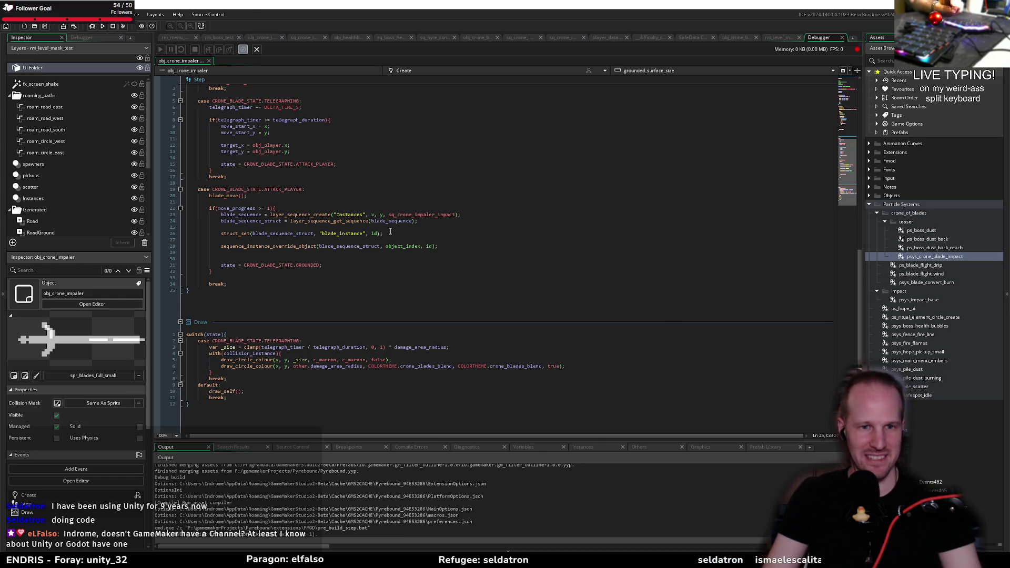
pyautogui.click(390, 233)
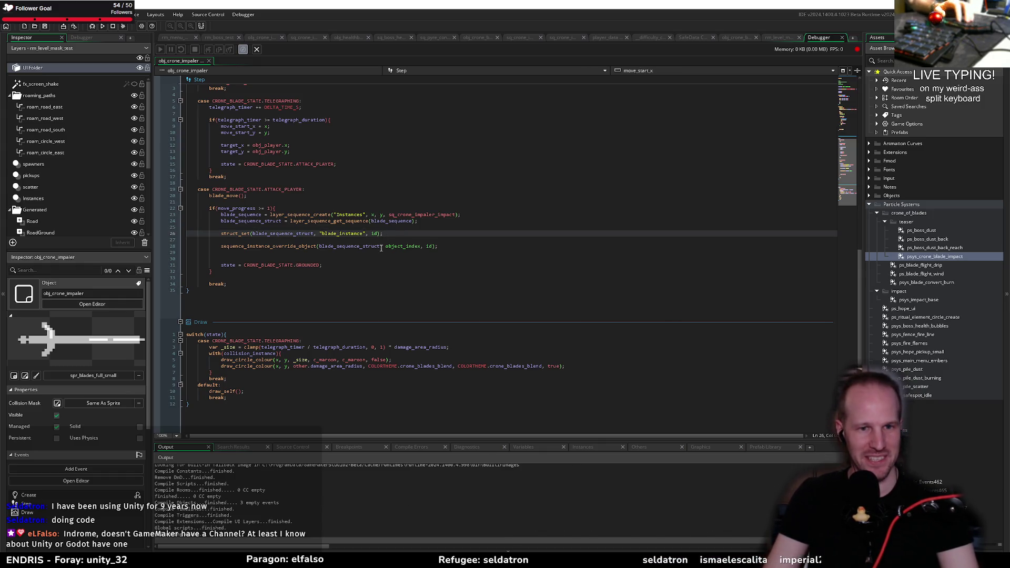
pyautogui.click(385, 225)
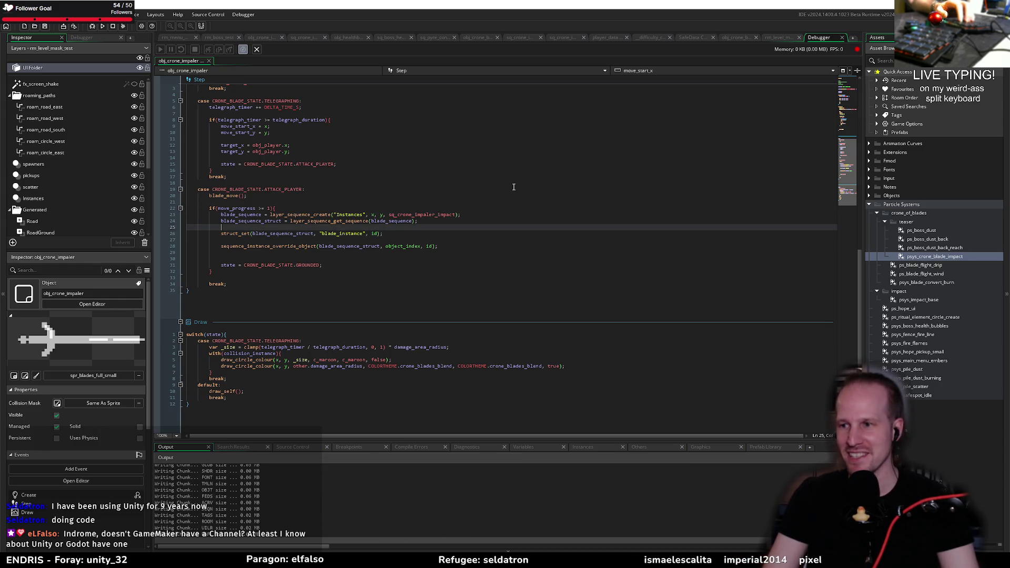
pyautogui.click(306, 189)
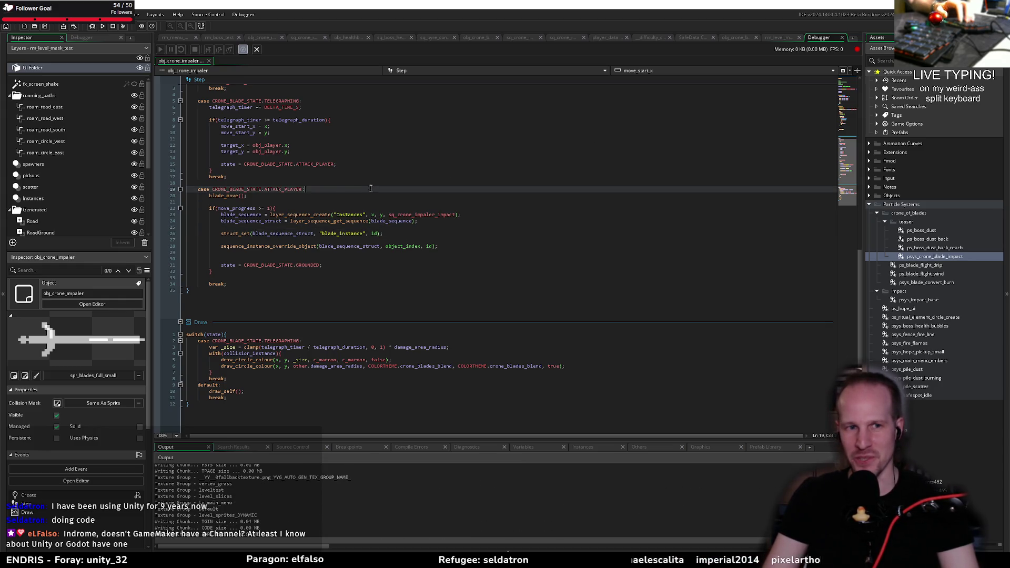
pyautogui.click(312, 181)
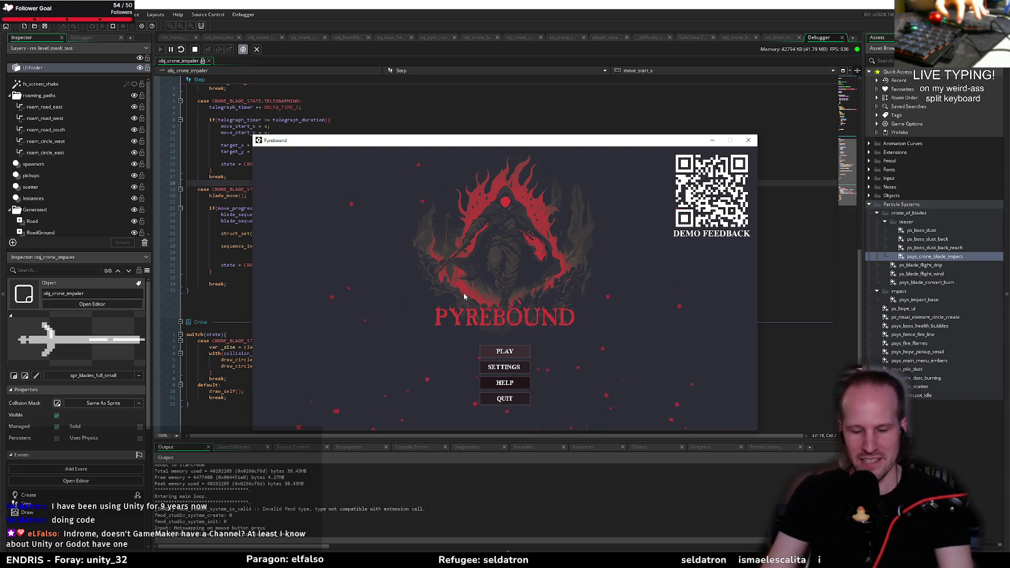
# - Open the game's debug room list with F1 and load rm_boss_test
pyautogui.press('F1')
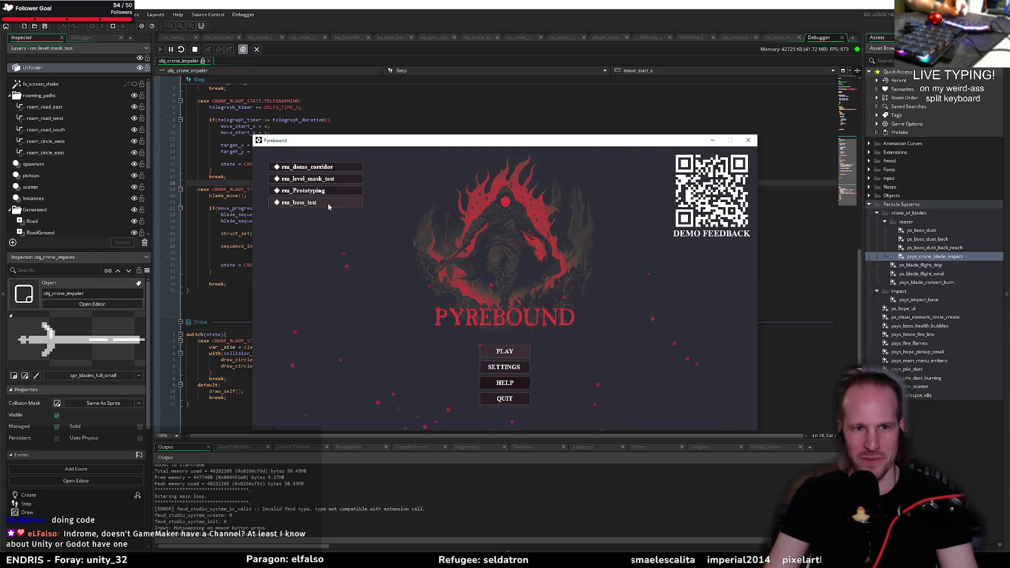
pyautogui.click(328, 203)
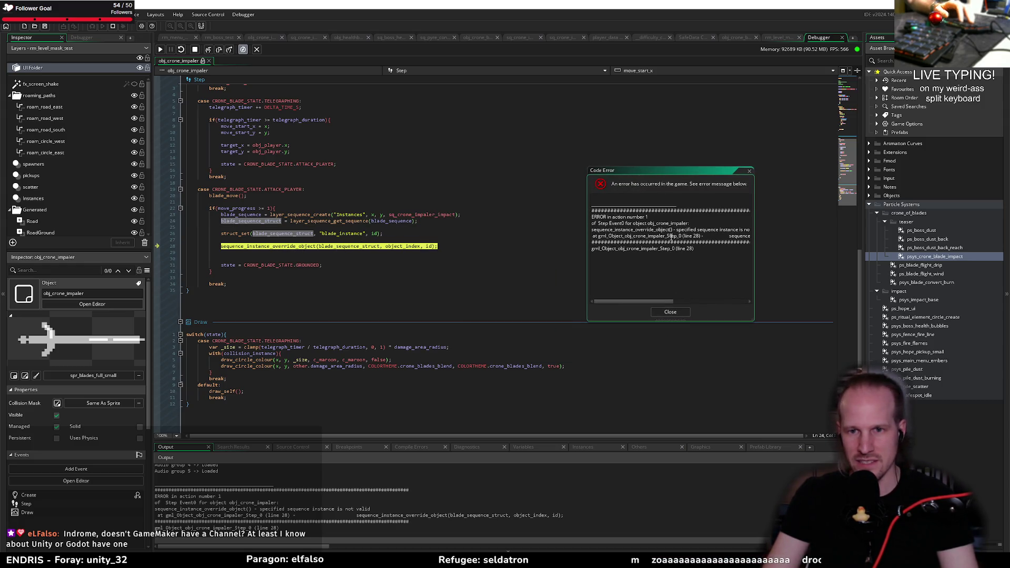
# - Close the code error and change line 28's override argument from blade_sequence_struct to blade_sequence
pyautogui.moveTo(654, 301)
pyautogui.mouseDown()
pyautogui.moveTo(684, 301)
pyautogui.moveTo(625, 297)
pyautogui.mouseUp()
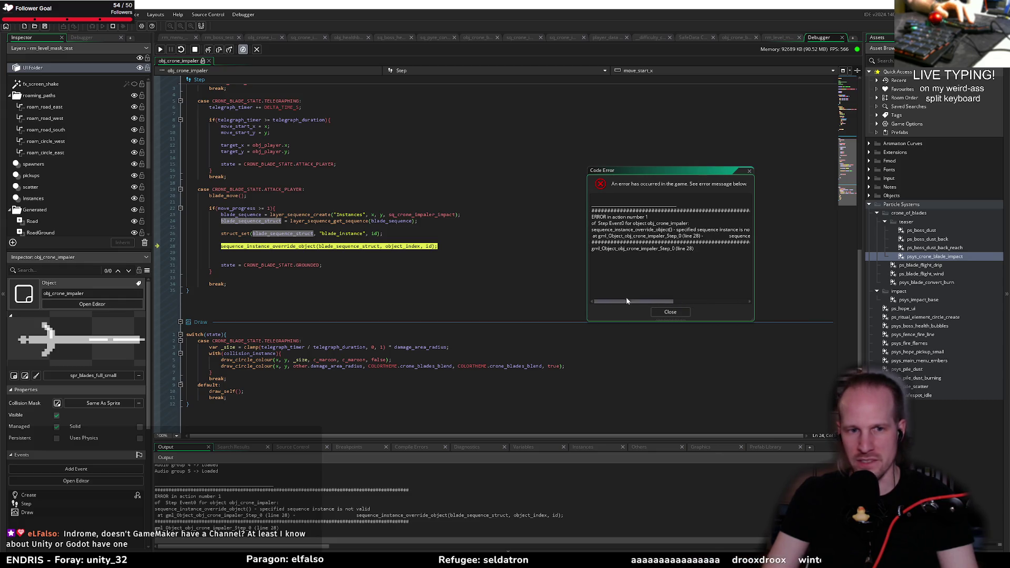
pyautogui.click(669, 313)
pyautogui.doubleClick(349, 246)
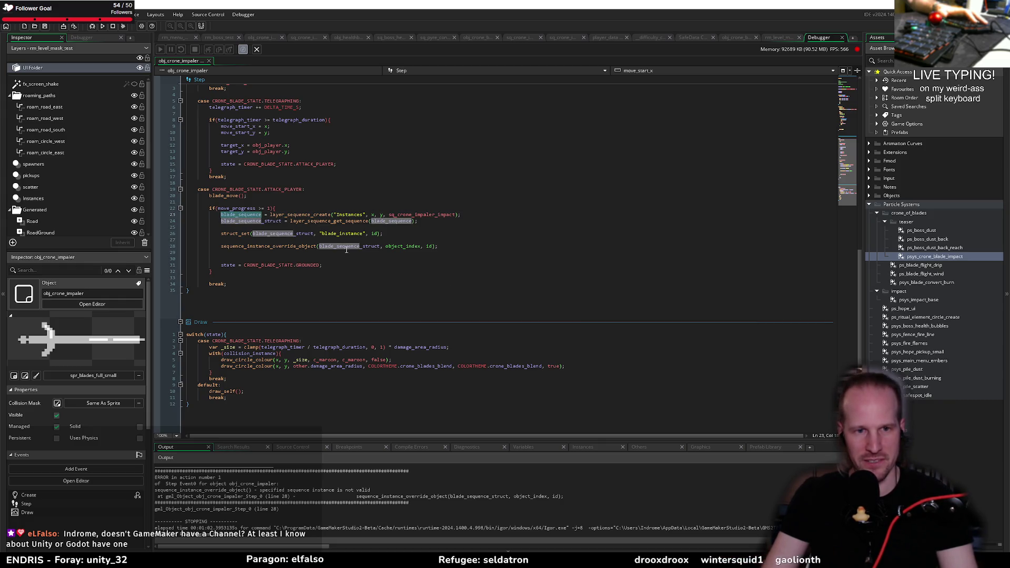
pyautogui.write('blade_sequence')
pyautogui.press('Down')
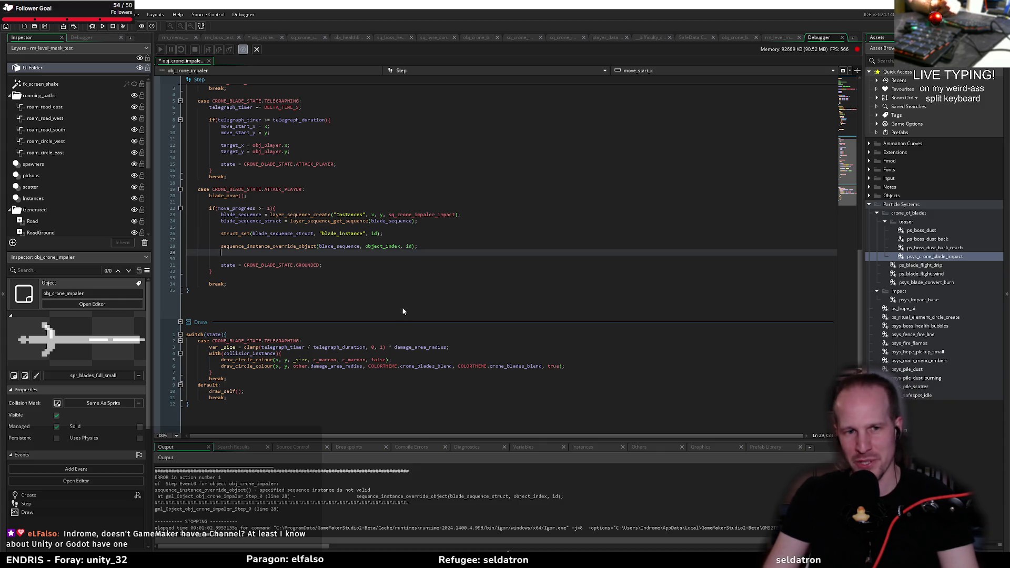
# - Review the code around the corrected override call on lines 27-29
pyautogui.click(289, 246)
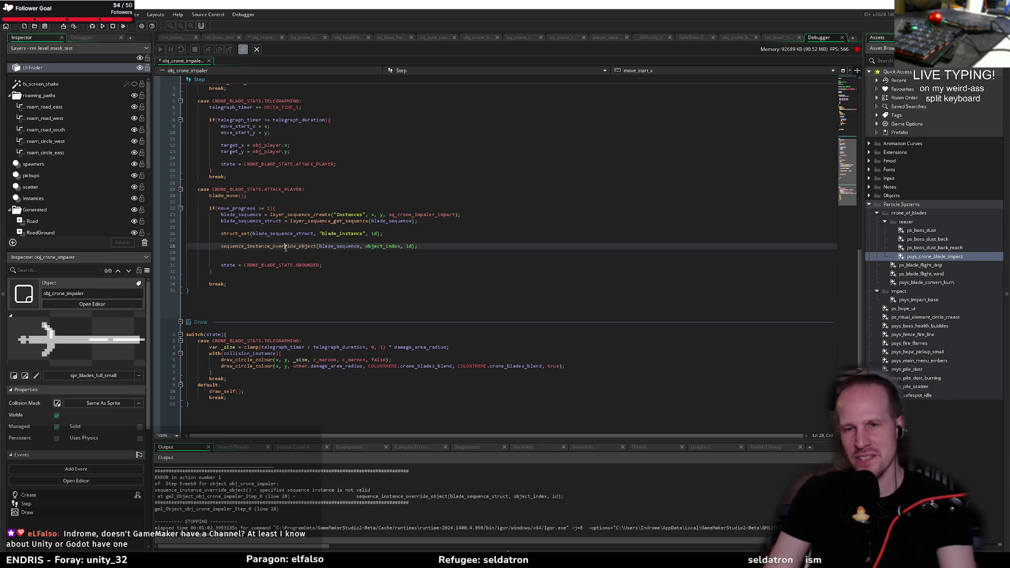
pyautogui.click(345, 253)
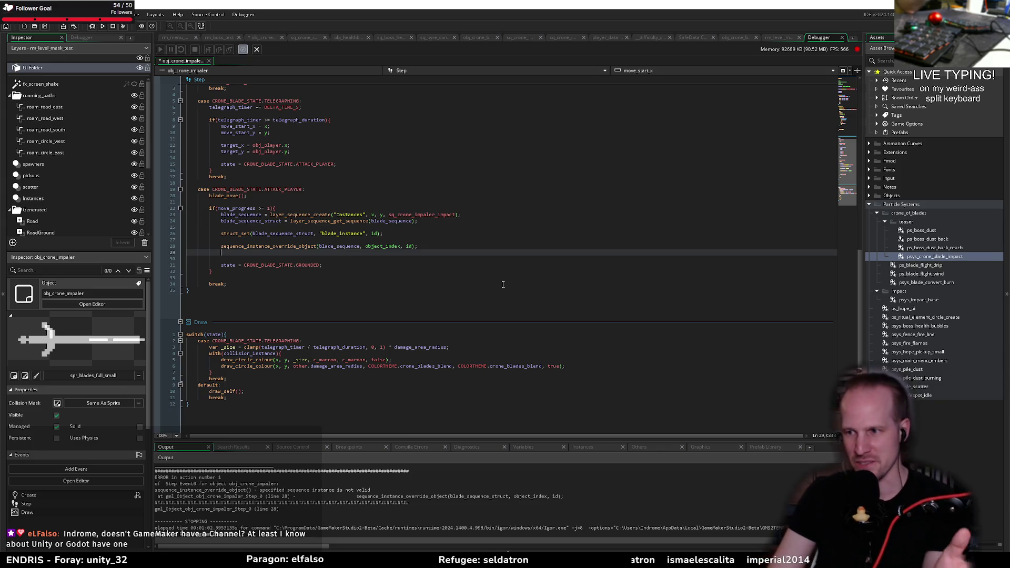
pyautogui.click(273, 239)
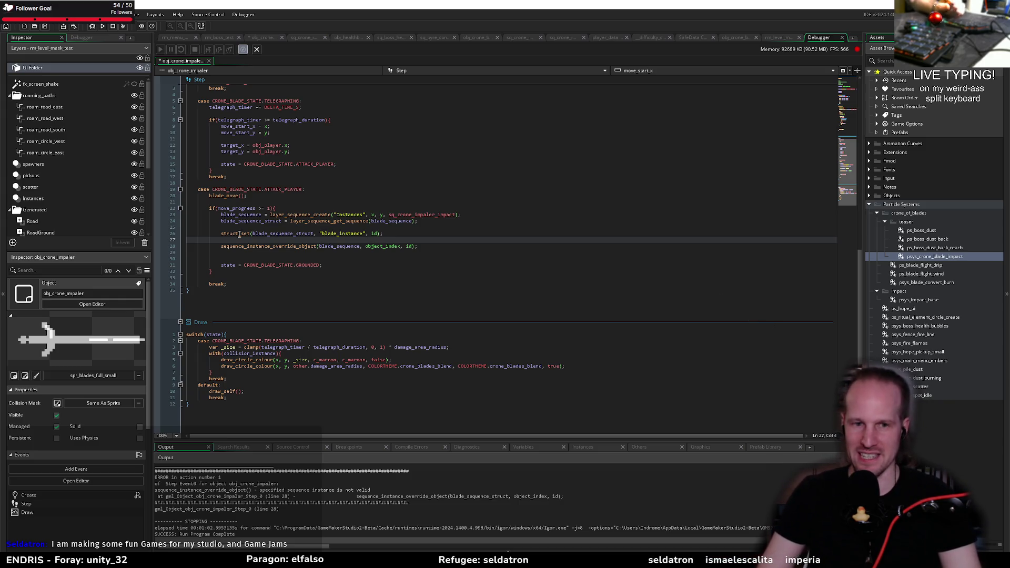
# - Save obj_crone_impaler's corrected Step code and rebuild Pyrebound with F5
pyautogui.click(252, 203)
pyautogui.press('Up')
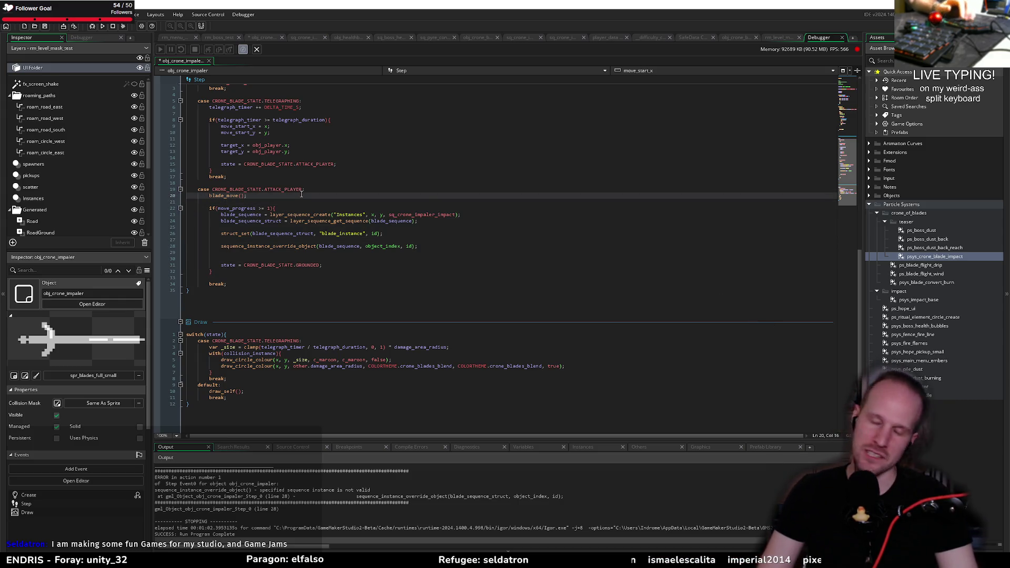
pyautogui.scroll(4, 409, 244)
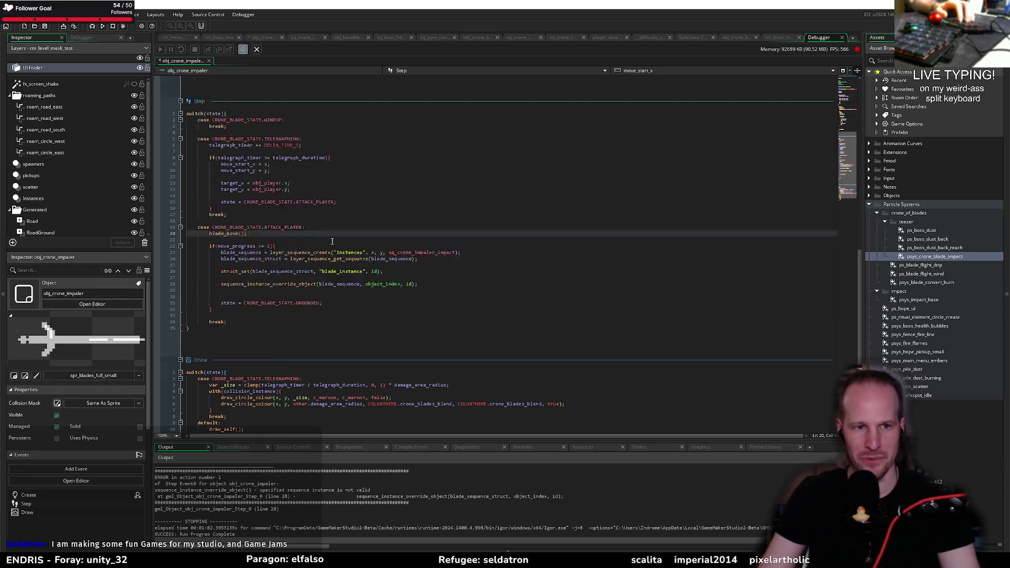
pyautogui.press('F5')
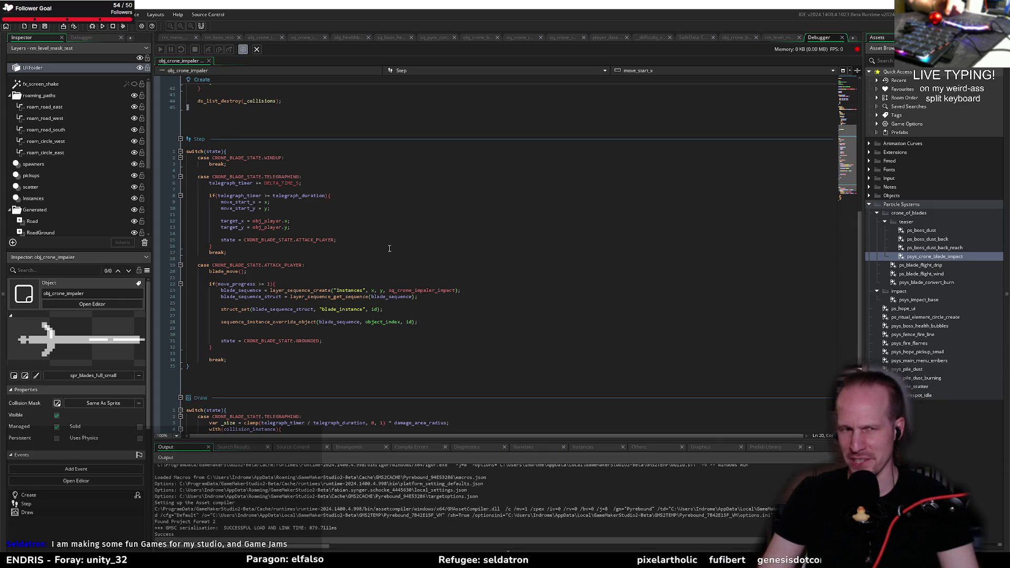
# - Start playing Pyrebound, then exit from the pause menu back to the main menu
pyautogui.click(284, 214)
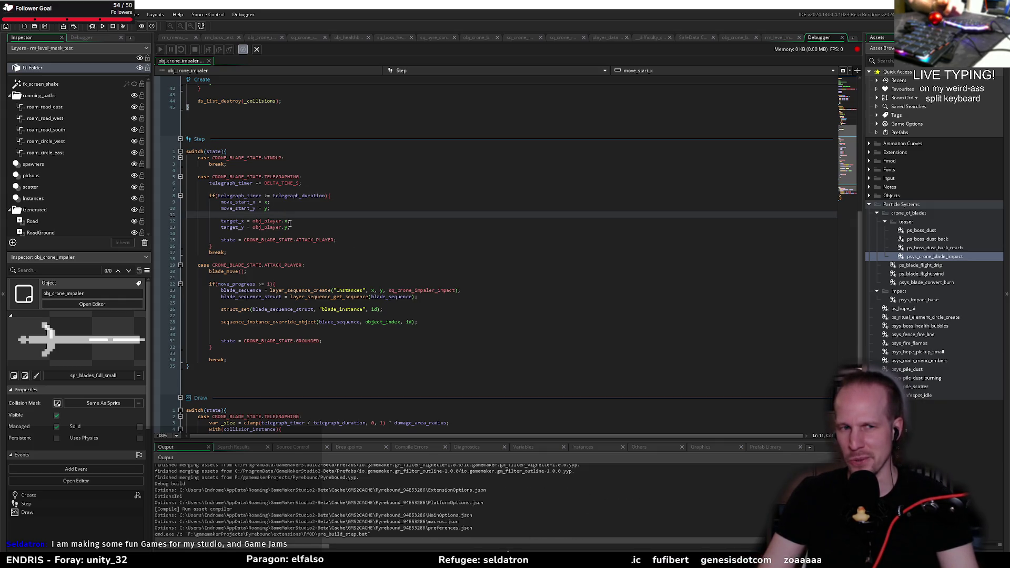
pyautogui.click(368, 240)
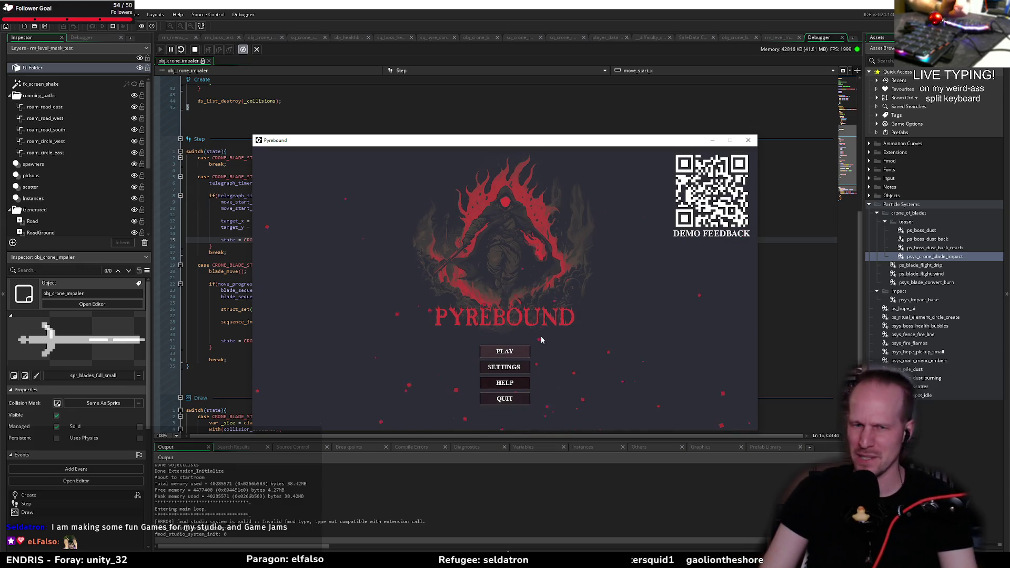
pyautogui.click(504, 351)
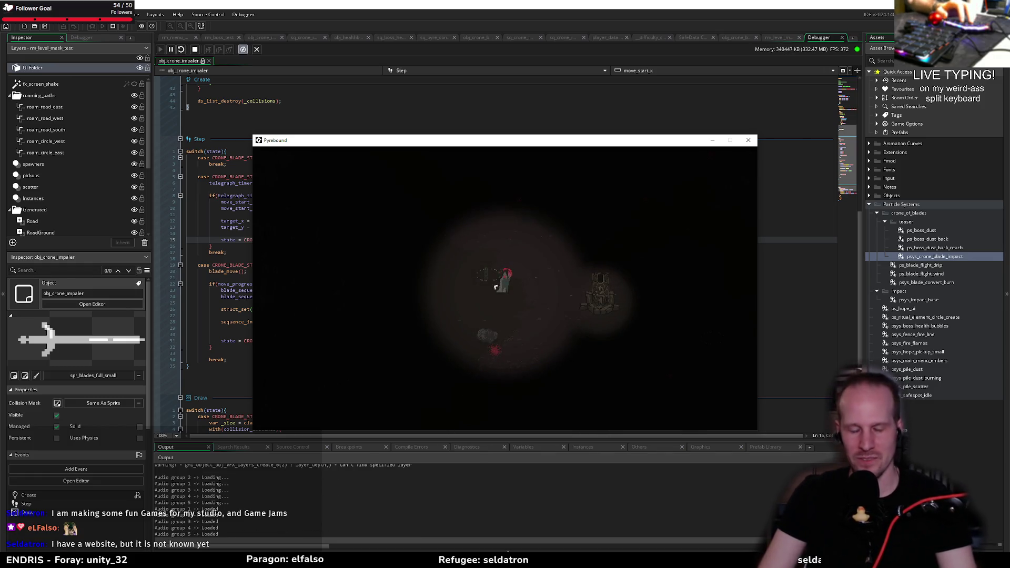
pyautogui.press('Escape')
pyautogui.click(504, 382)
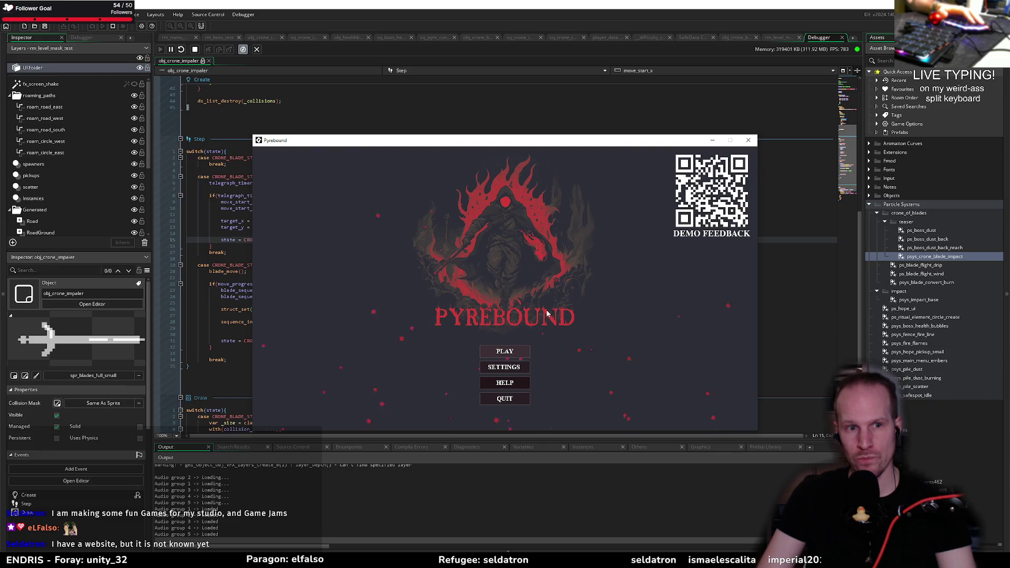
# - Load rm_boss_test from the room list and inspect the recurring line-28 sequence error
pyautogui.click(505, 351)
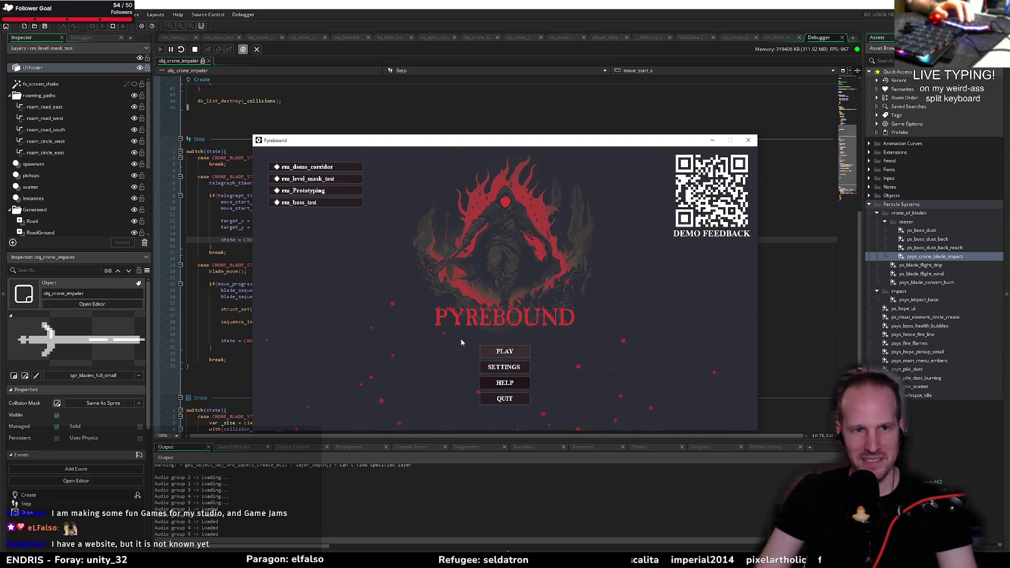
pyautogui.click(310, 204)
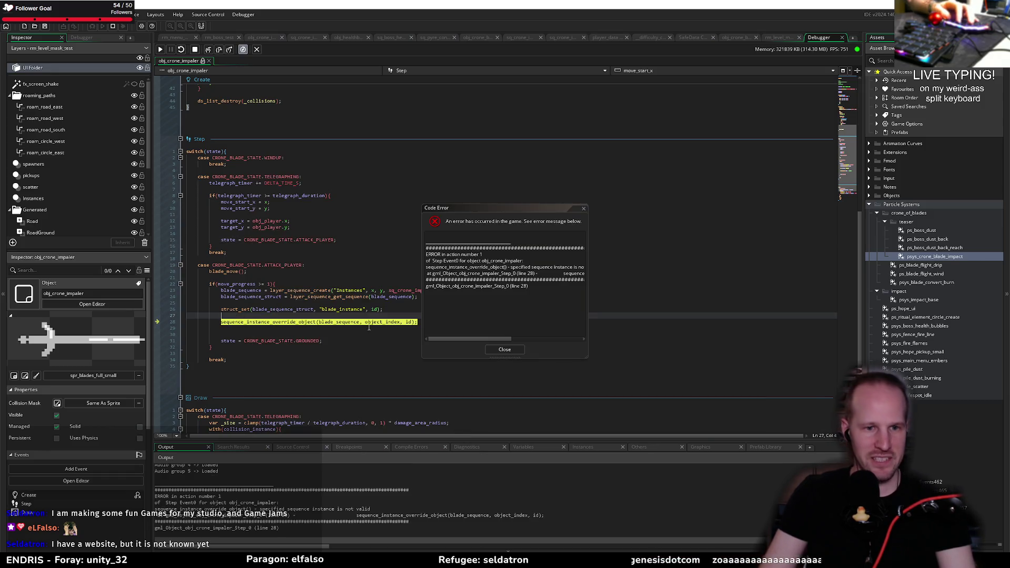
pyautogui.moveTo(520, 267); pyautogui.dragTo(589, 266)
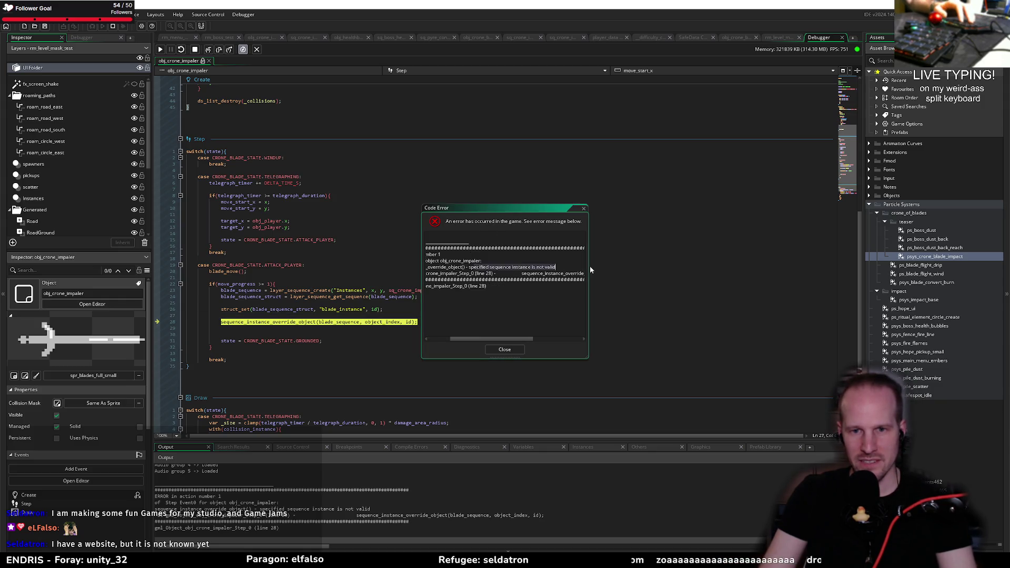
pyautogui.moveTo(533, 207); pyautogui.dragTo(623, 167)
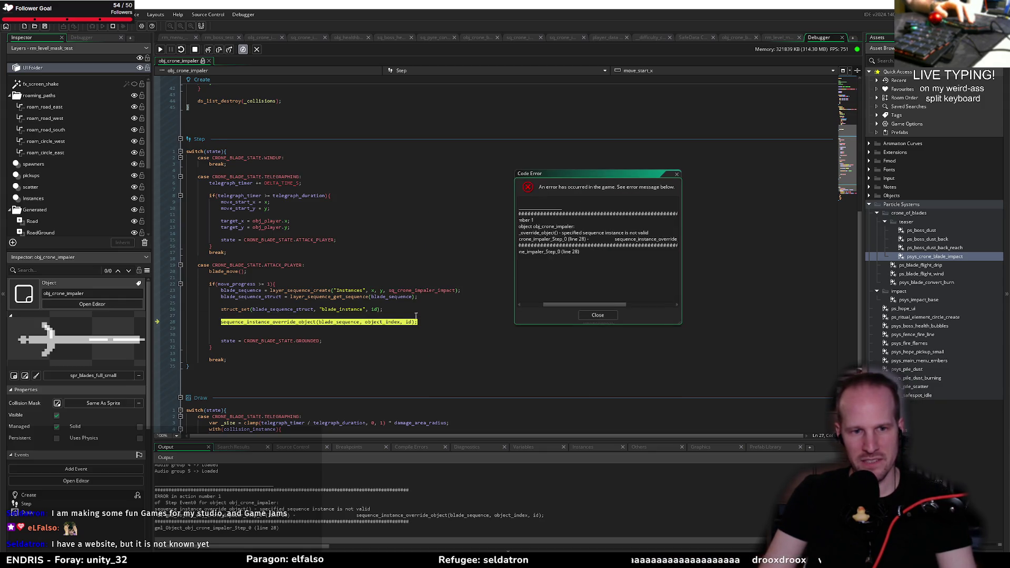
# - Dismiss the error, stop the game, and select blade_sequence_struct to review its uses
pyautogui.click(597, 315)
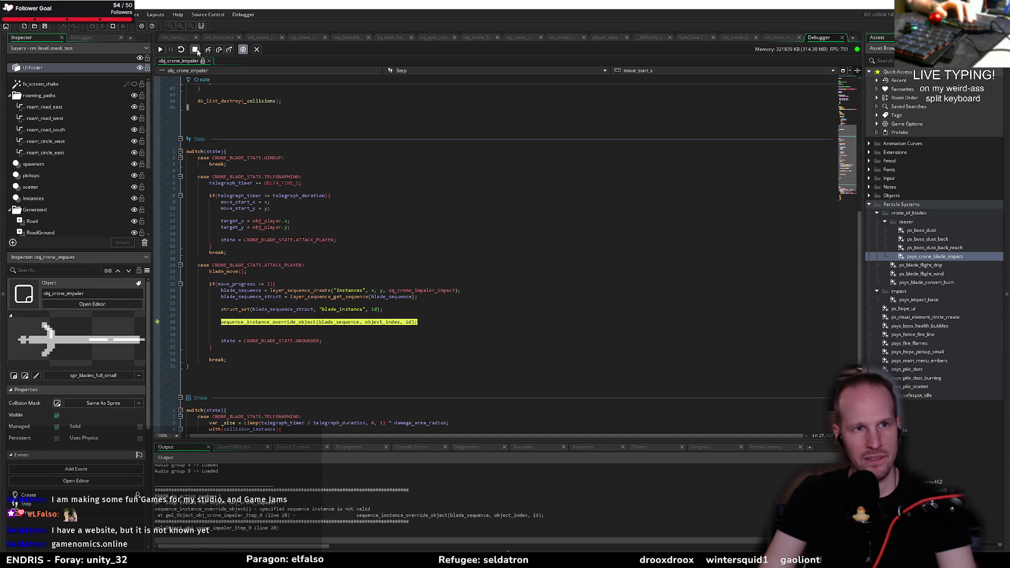
pyautogui.hotkey('shift', 'F5')
pyautogui.moveTo(294, 324)
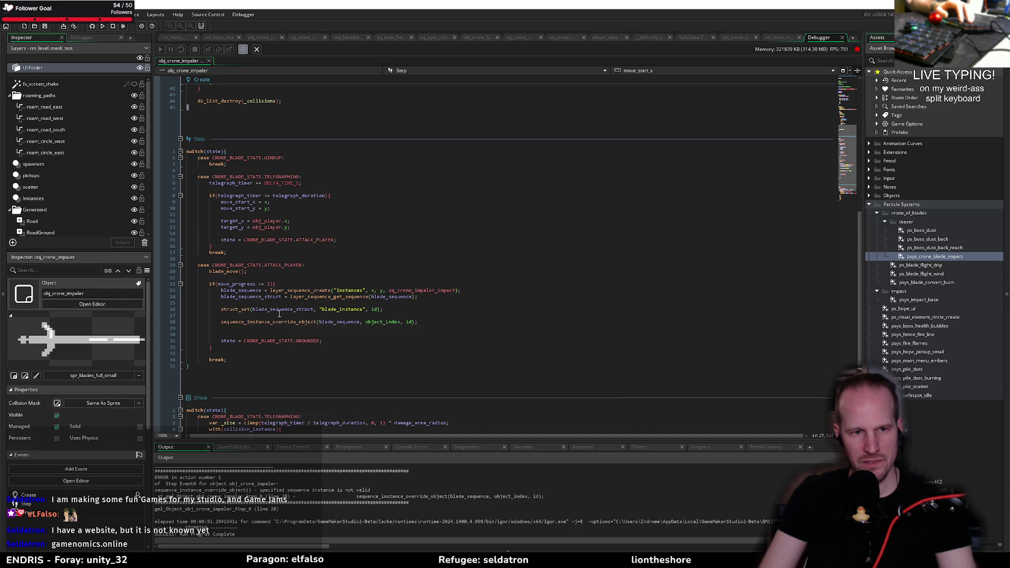
pyautogui.doubleClick(276, 310)
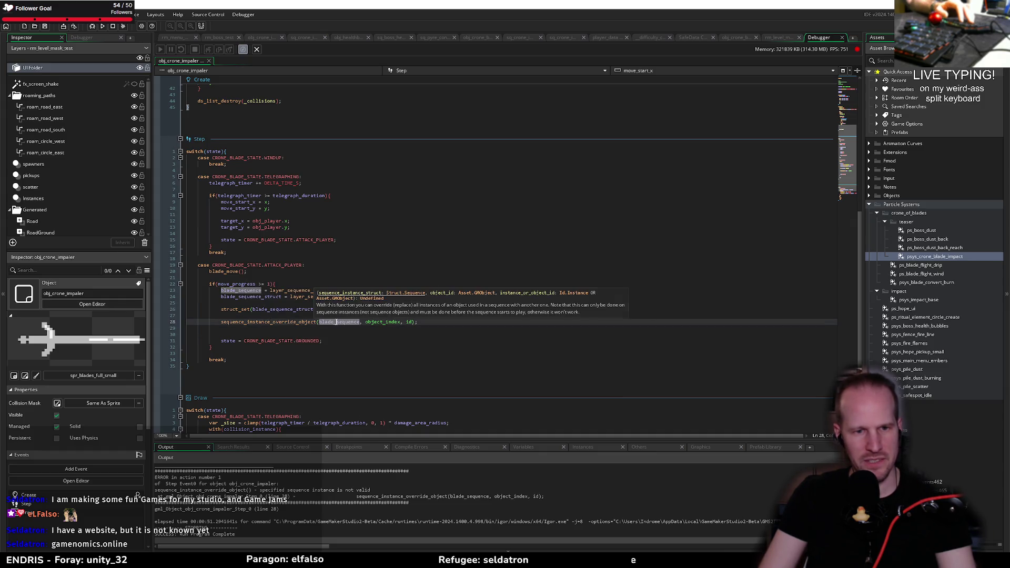
pyautogui.write('_struct')
pyautogui.scroll(13, 296, 186)
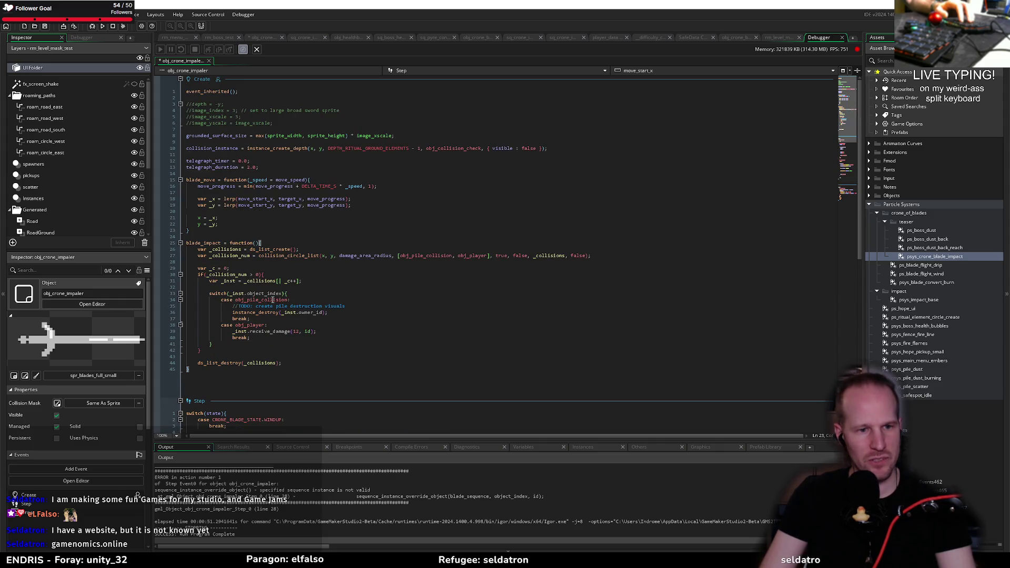
pyautogui.scroll(-2, 209, 144)
pyautogui.scroll(2, 208, 116)
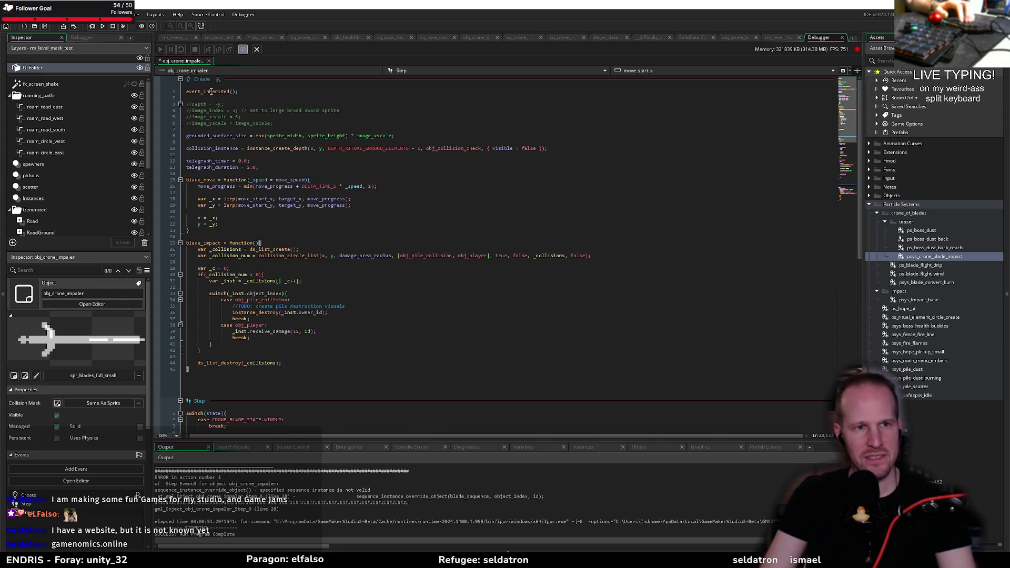
# - Compare with obj_crone_blade_base's override call and set a breakpoint on line 23
pyautogui.middleClick(238, 198)
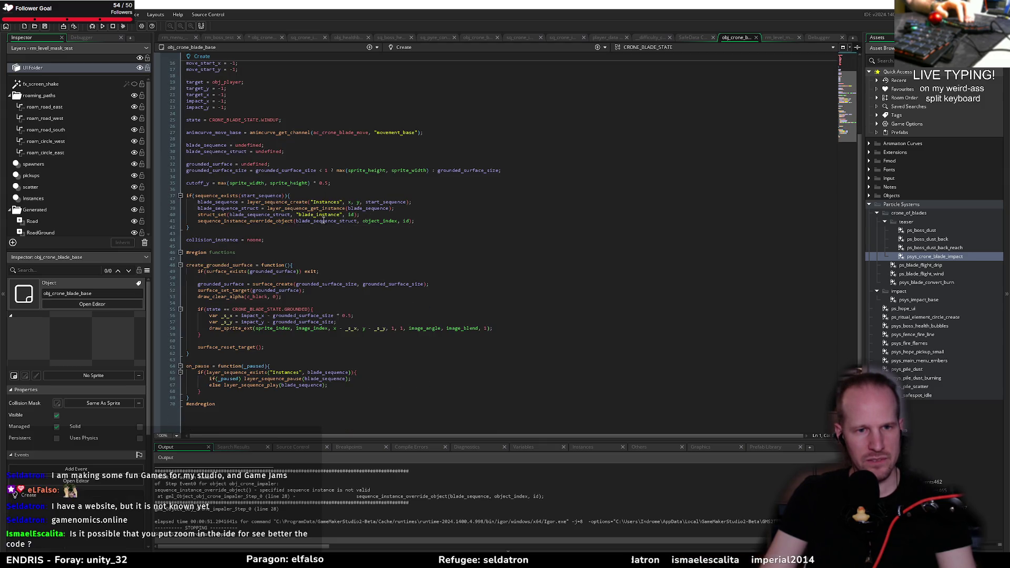
pyautogui.click(364, 214)
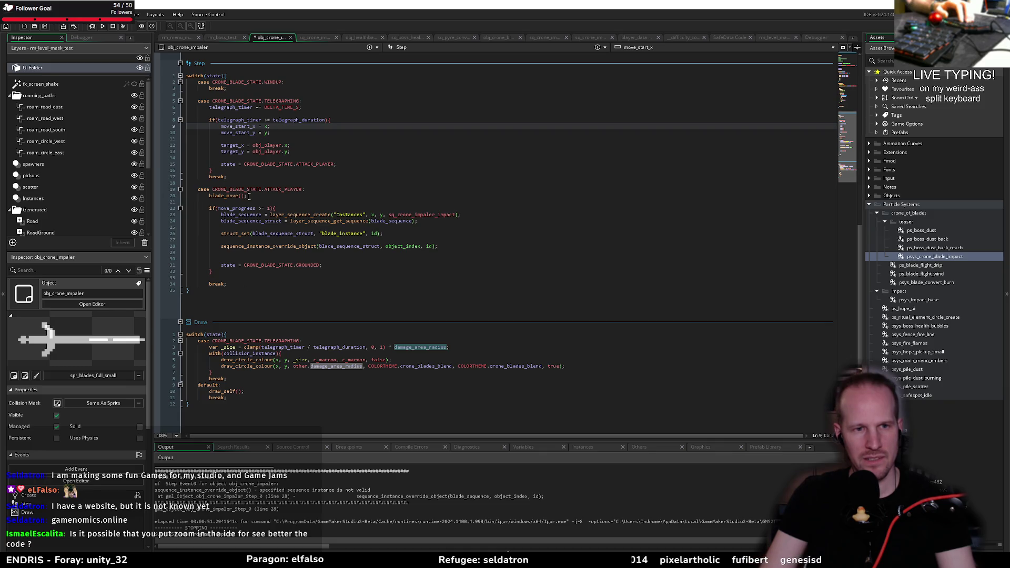
pyautogui.click(250, 196)
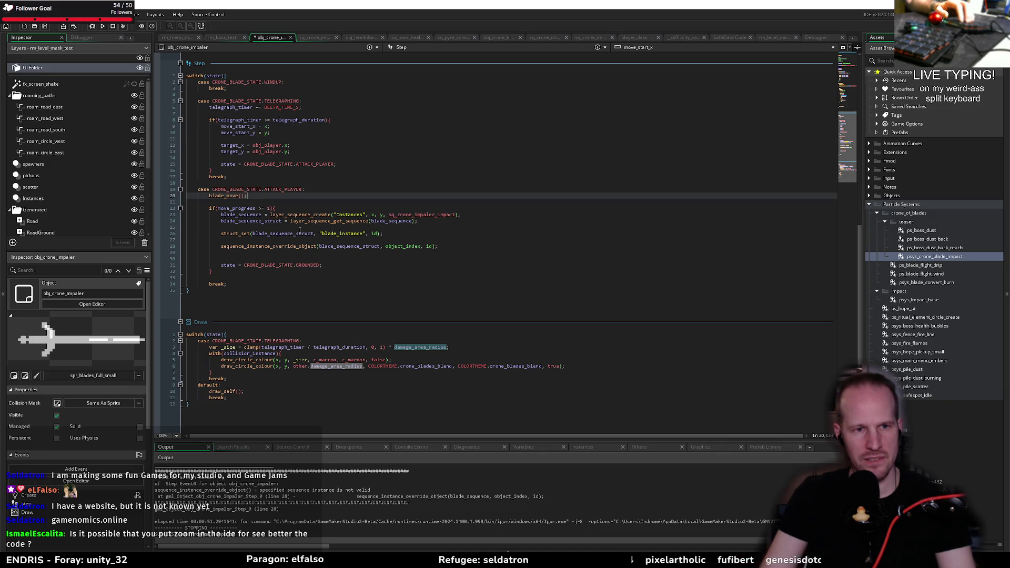
pyautogui.click(281, 214)
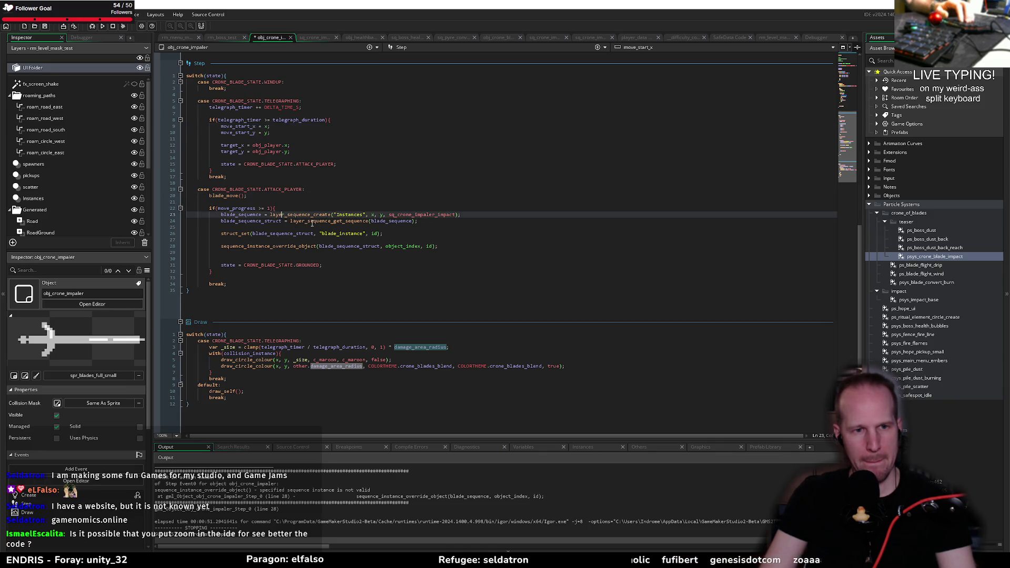
pyautogui.click(158, 214)
# - Launch Pyrebound with the debugger, wait for its title screen, then switch to the browser
pyautogui.click(92, 26)
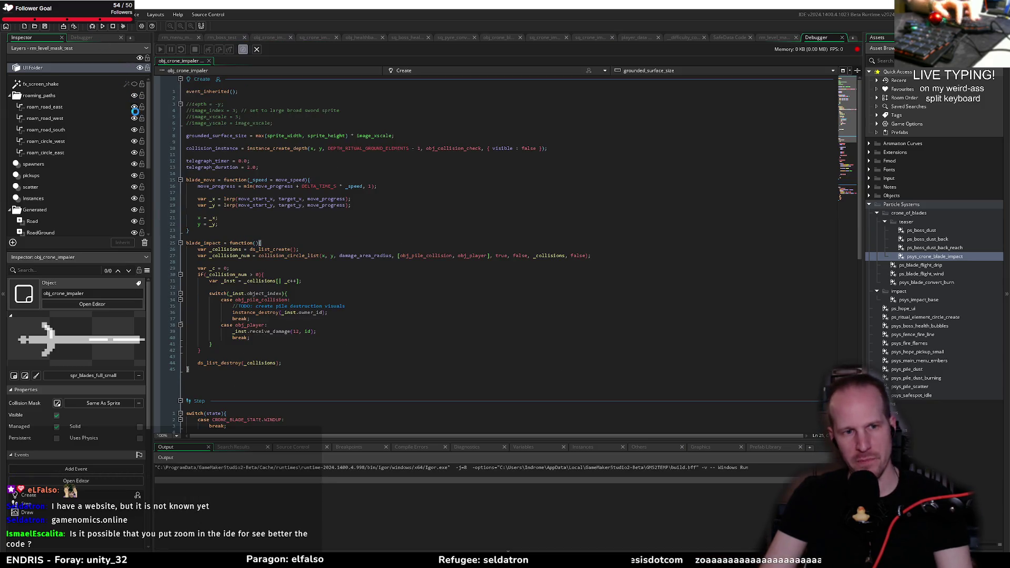
pyautogui.scroll(-15, 352, 278)
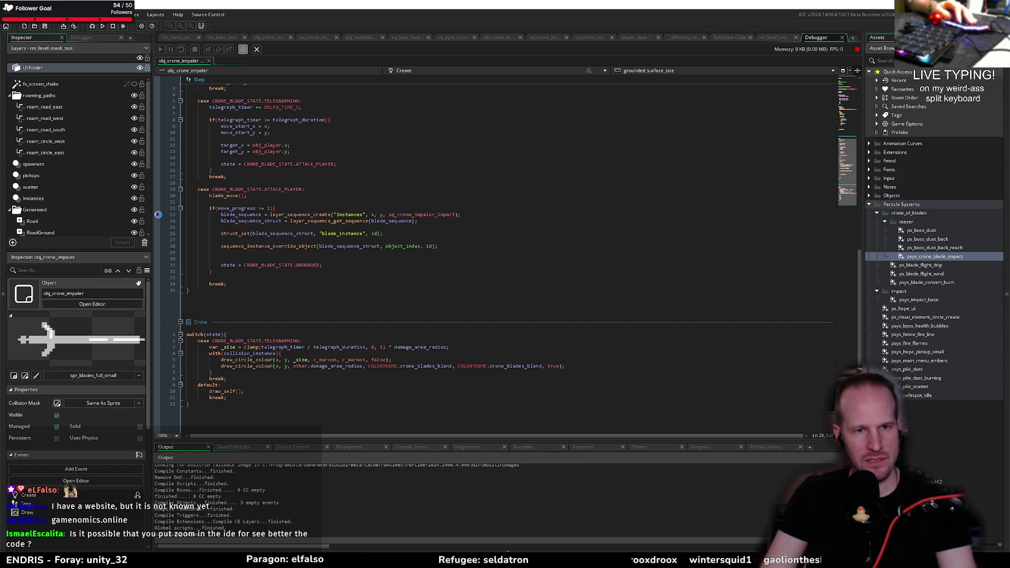
pyautogui.scroll(15, 233, 197)
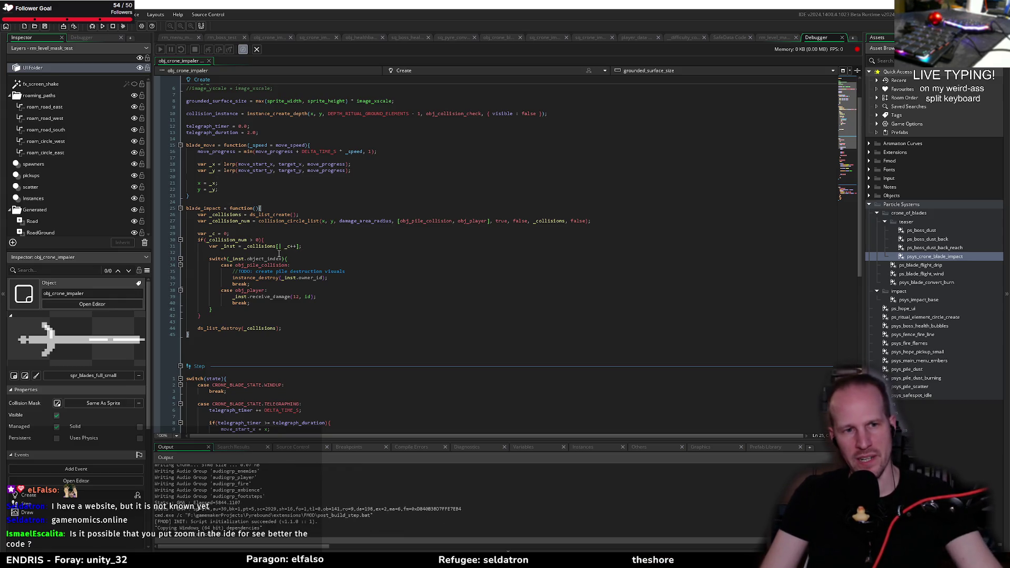
pyautogui.scroll(-12, 280, 255)
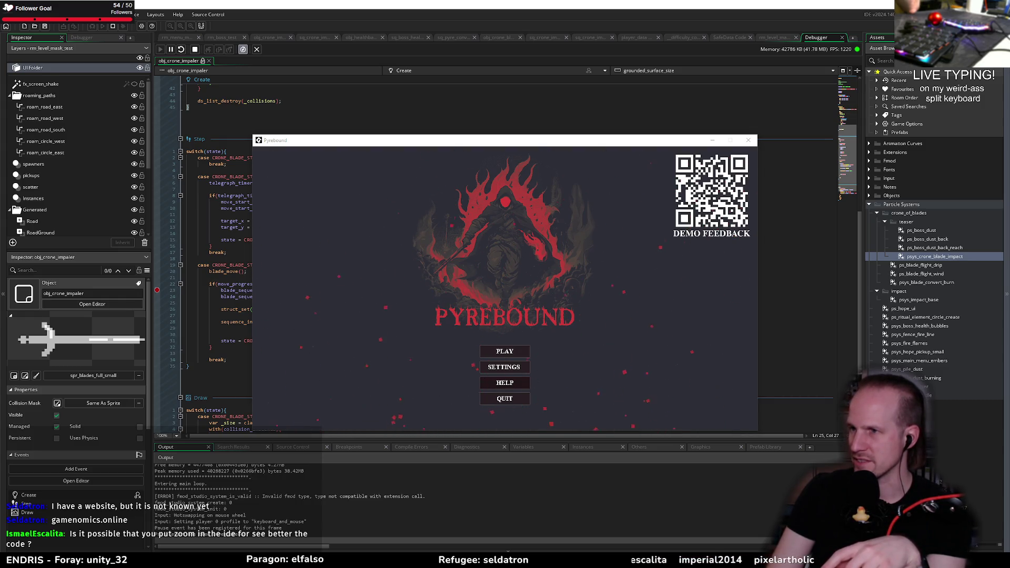
pyautogui.hotkey('alt', 'Tab')
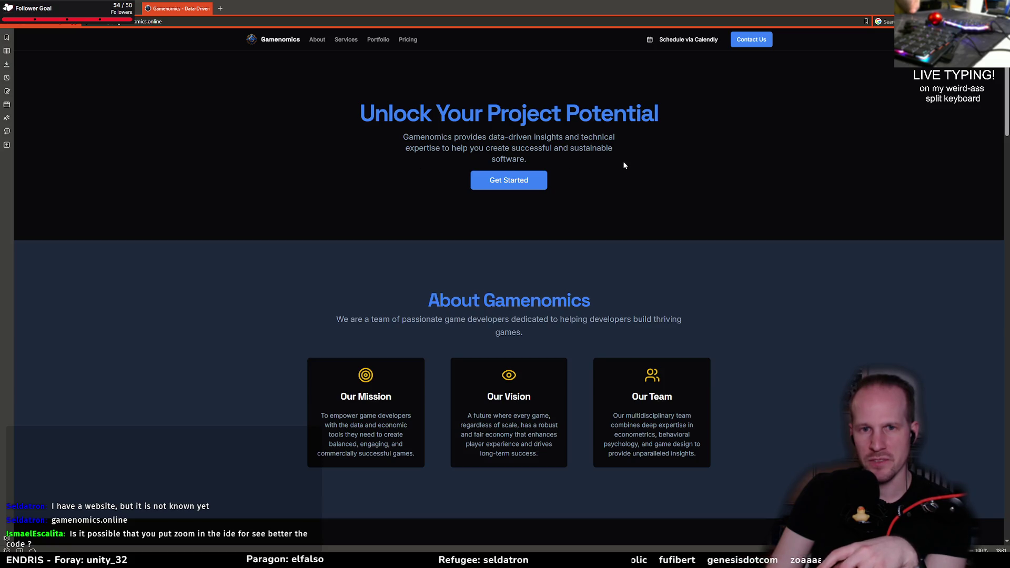
pyautogui.scroll(-4, 260, 267)
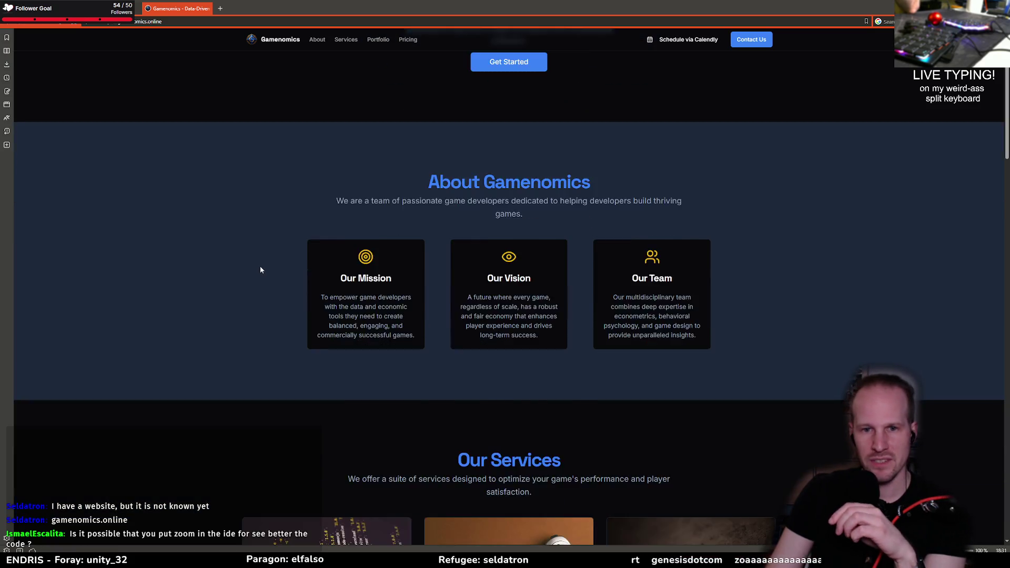
pyautogui.scroll(-10, 260, 270)
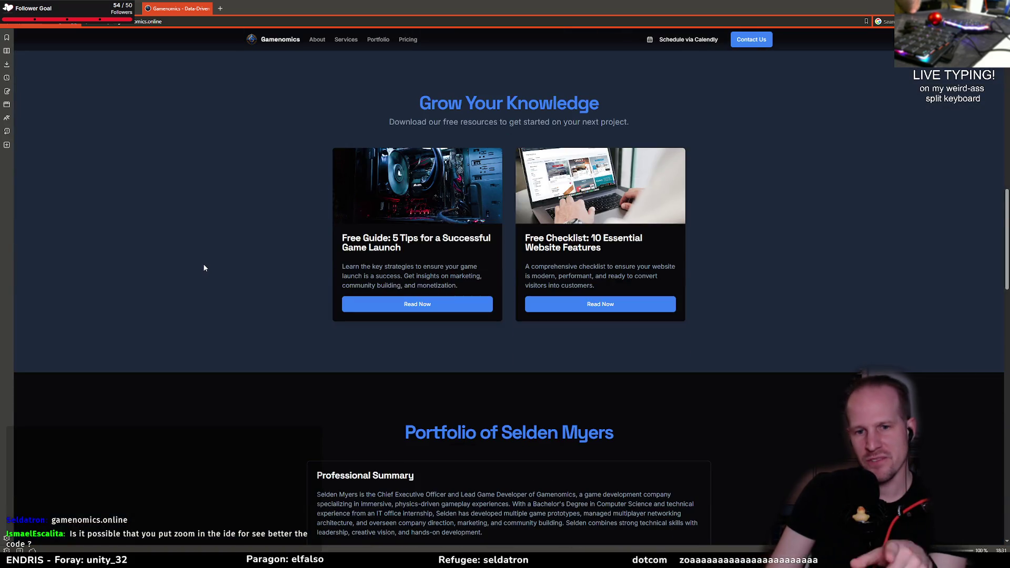
pyautogui.scroll(-3, 206, 270)
pyautogui.scroll(-8, 264, 268)
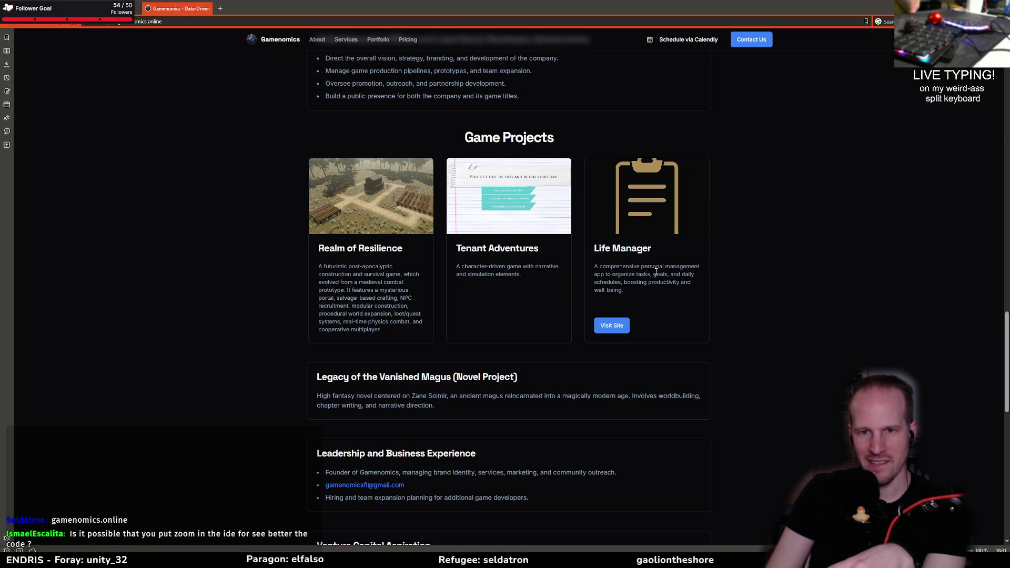
pyautogui.scroll(-12, 361, 310)
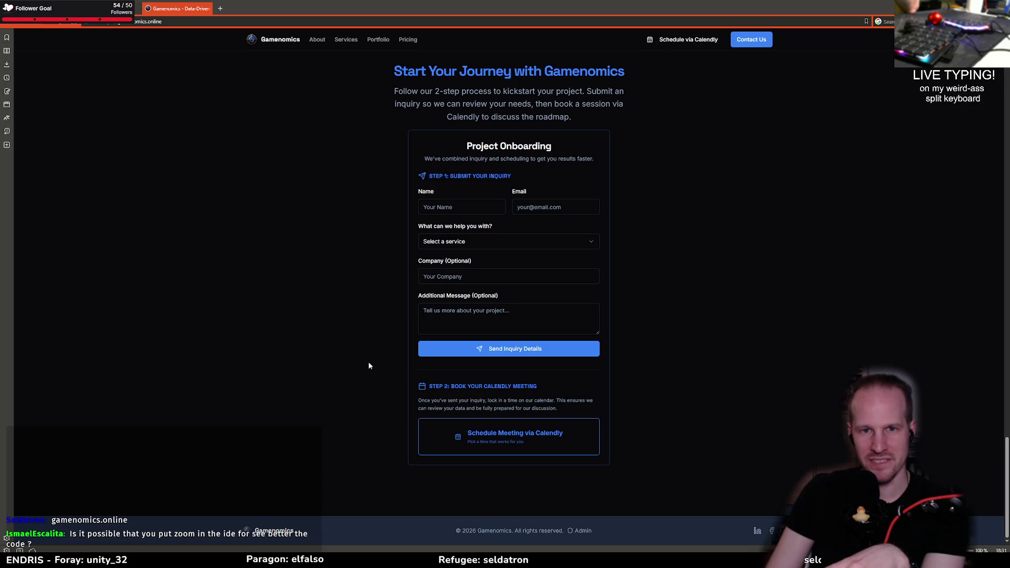
pyautogui.scroll(15, 364, 357)
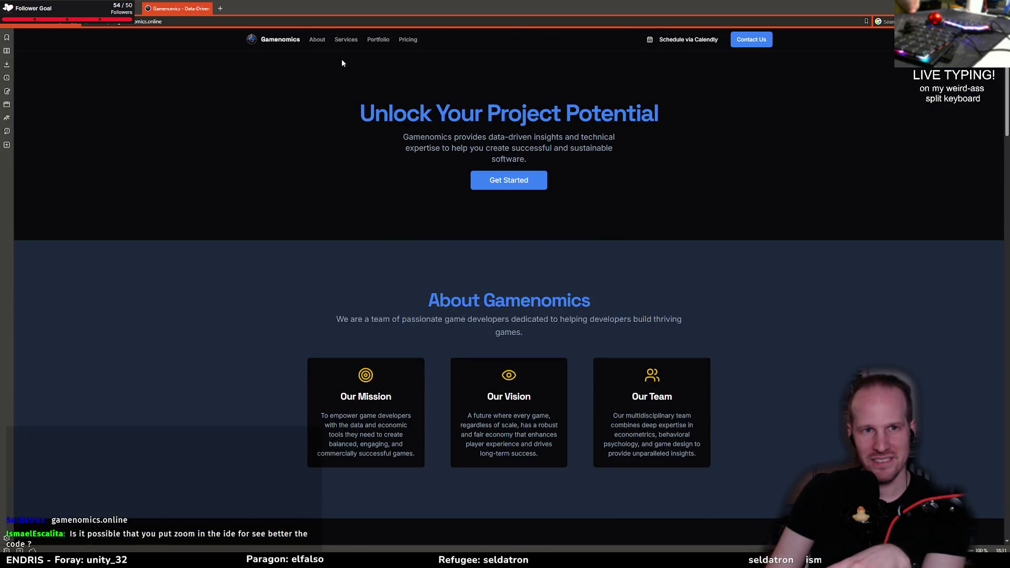
# - Move the Gamenomics tab into the other browser window using its tab menu
pyautogui.rightClick(179, 11)
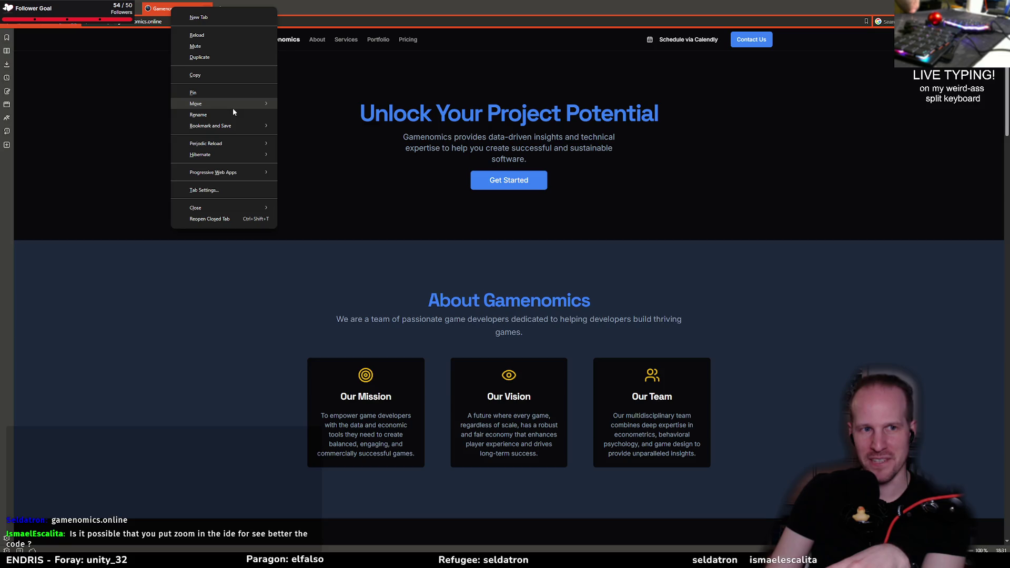
pyautogui.moveTo(233, 109)
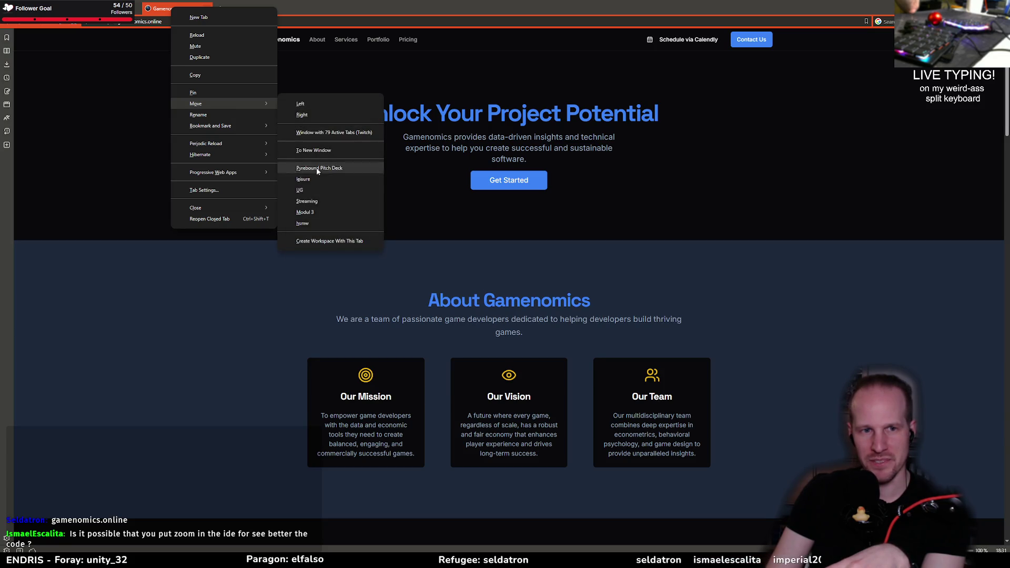
pyautogui.click(325, 133)
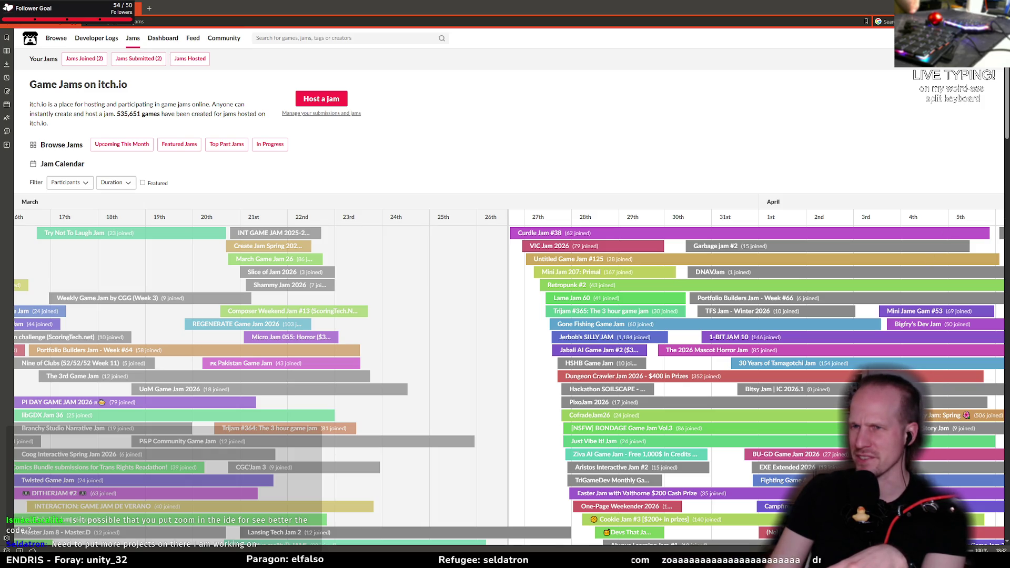
# - Switch back to GameMaker Studio 2 and minimize the running Pyrebound window
pyautogui.hotkey('alt', 'Tab')
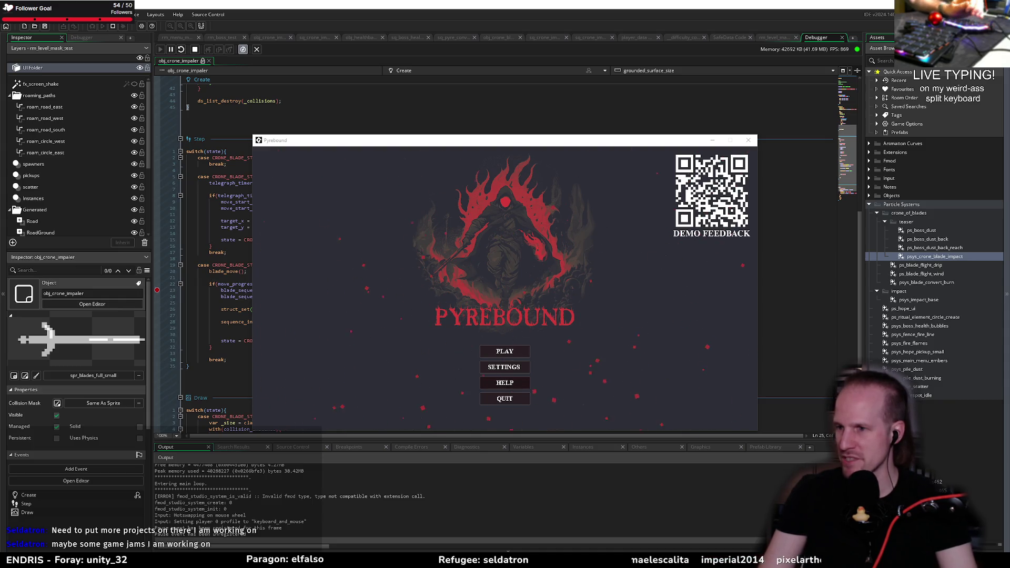
pyautogui.click(712, 140)
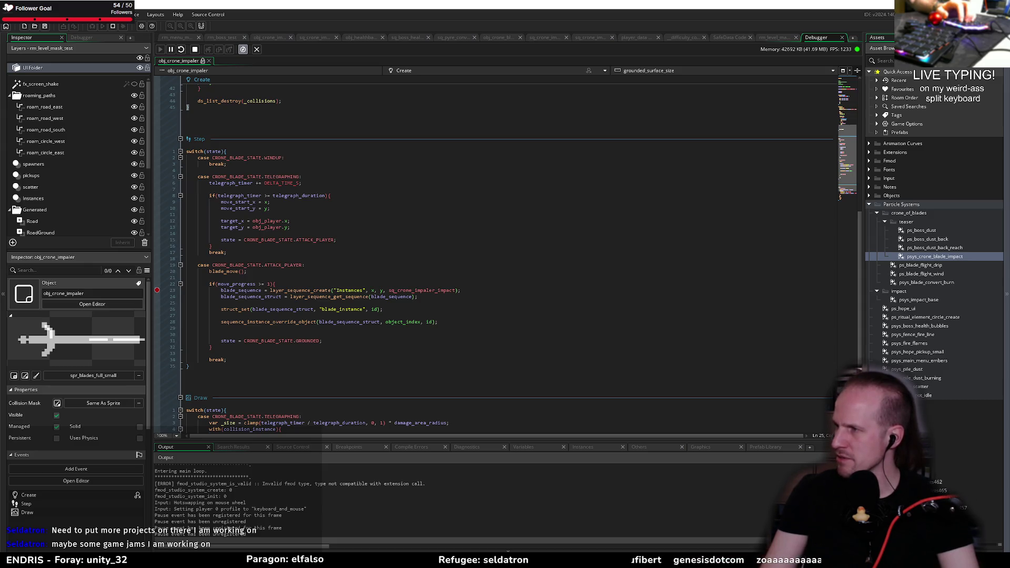
pyautogui.hotkey('alt', 'Tab')
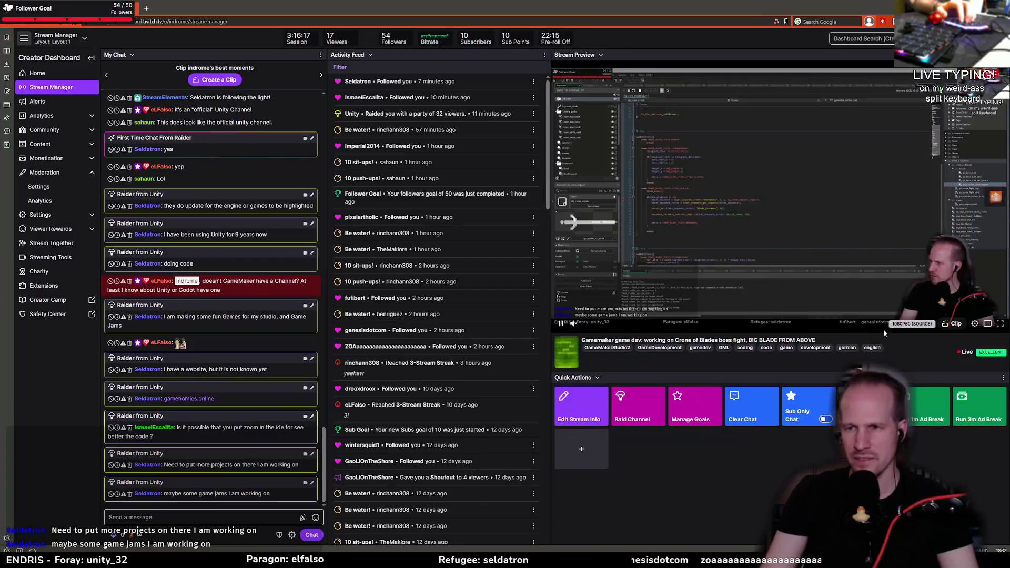
pyautogui.click(1000, 323)
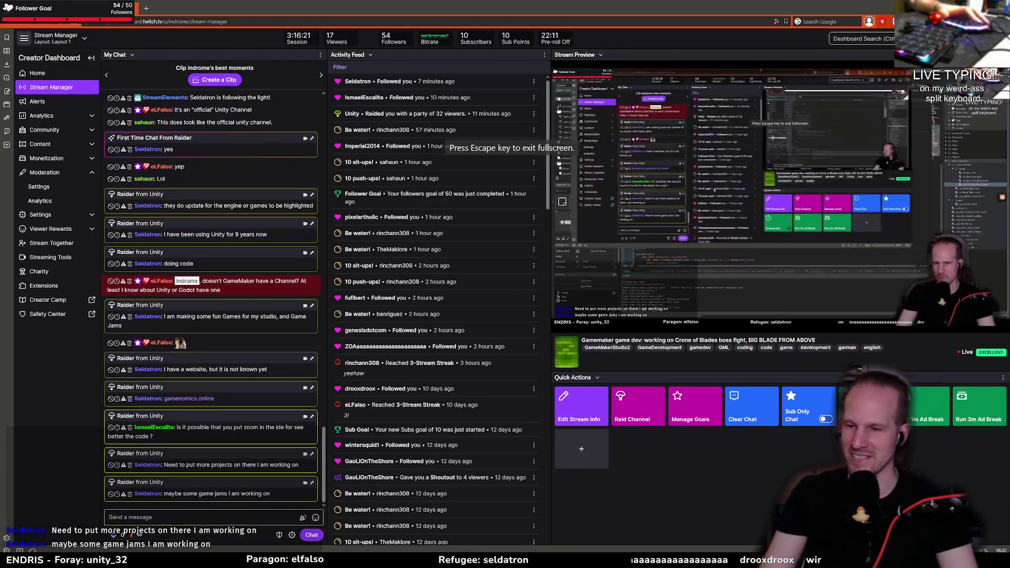
pyautogui.hotkey('alt', 'Tab')
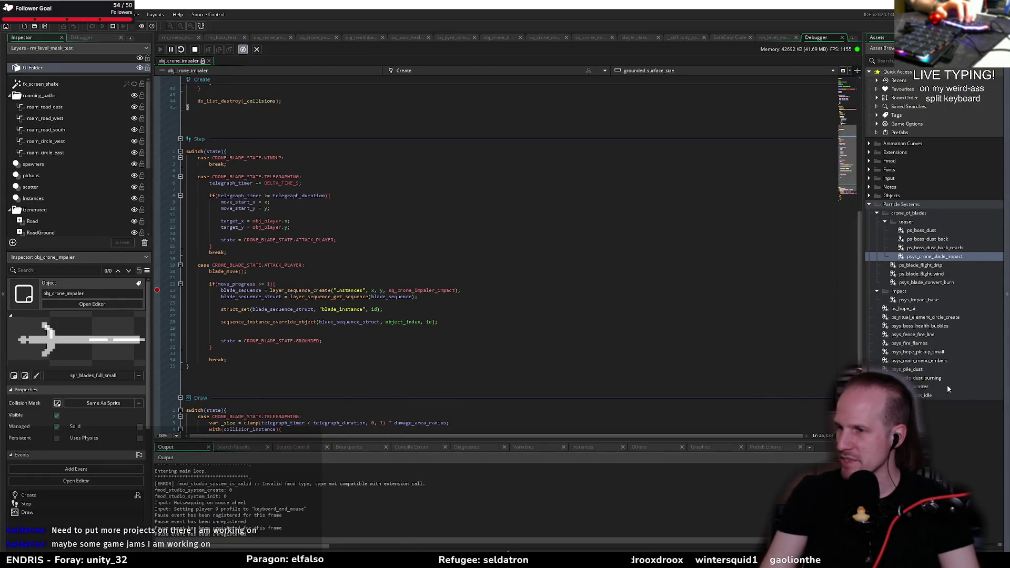
# - Look over obj_crone_impaler's Step code lines 14-27, ending on the layer_sequence_create line 23
pyautogui.click(305, 227)
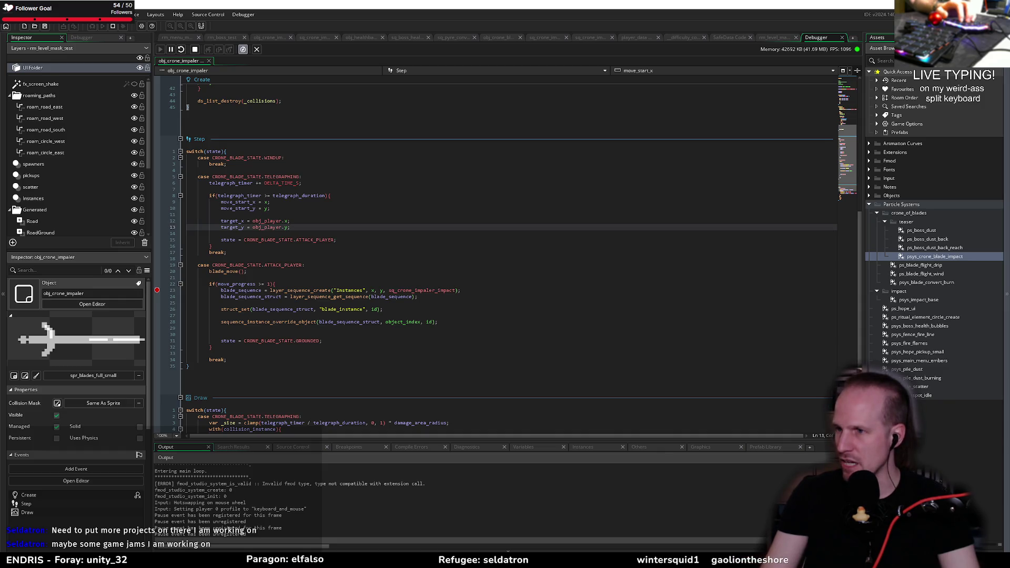
pyautogui.click(325, 290)
pyautogui.scroll(-4, 366, 301)
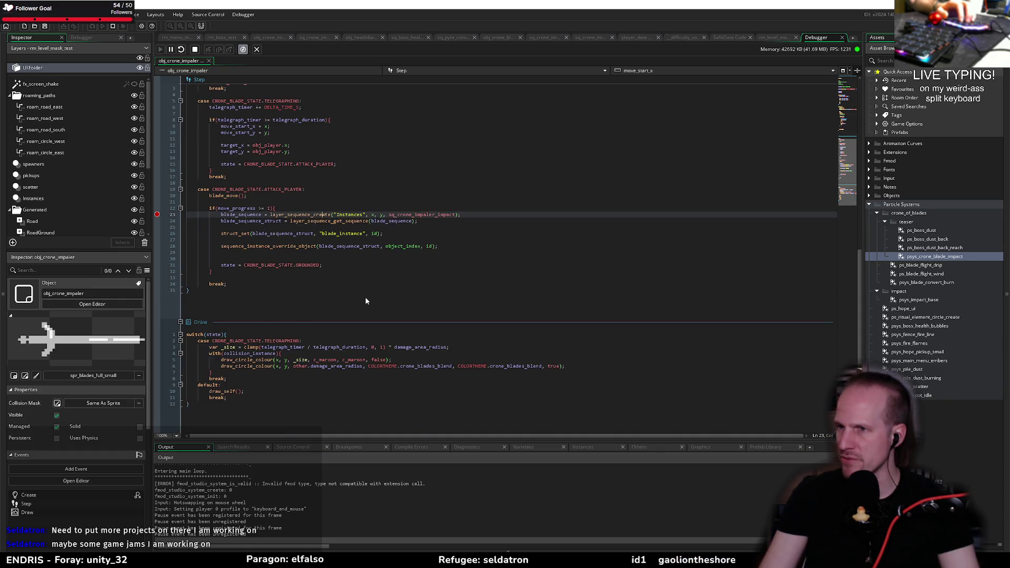
pyautogui.scroll(6, 366, 301)
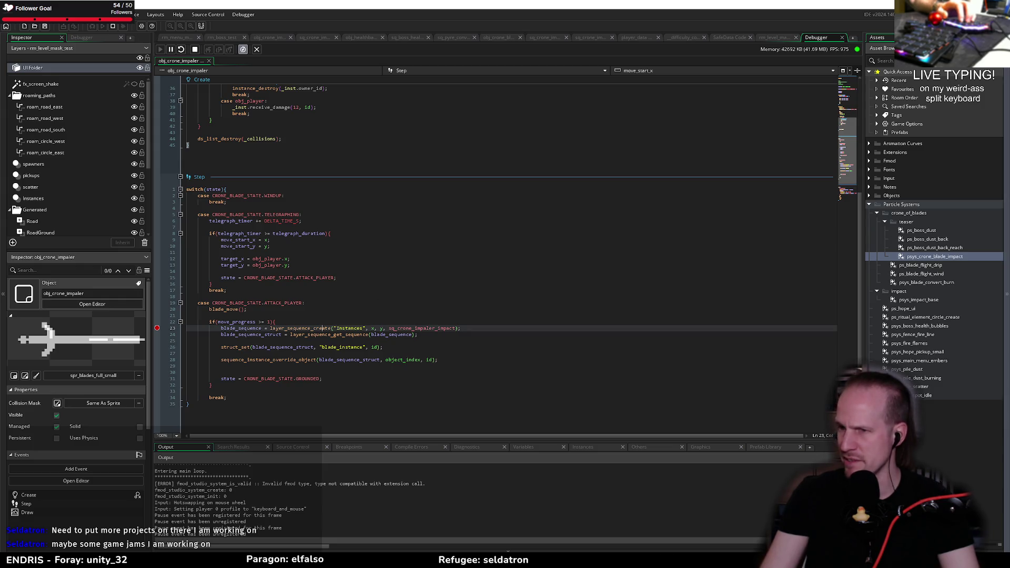
pyautogui.click(447, 271)
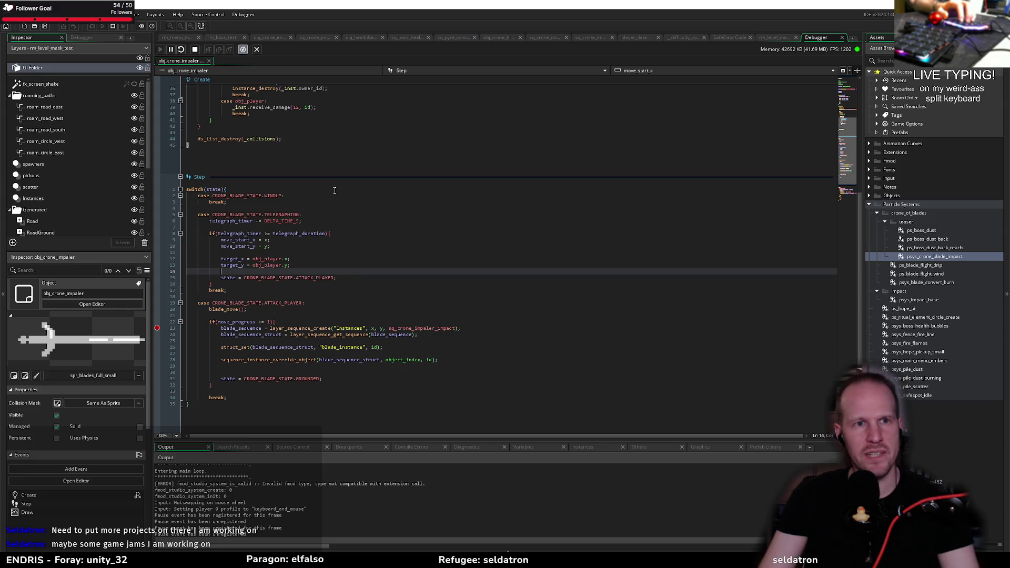
pyautogui.scroll(8, 340, 273)
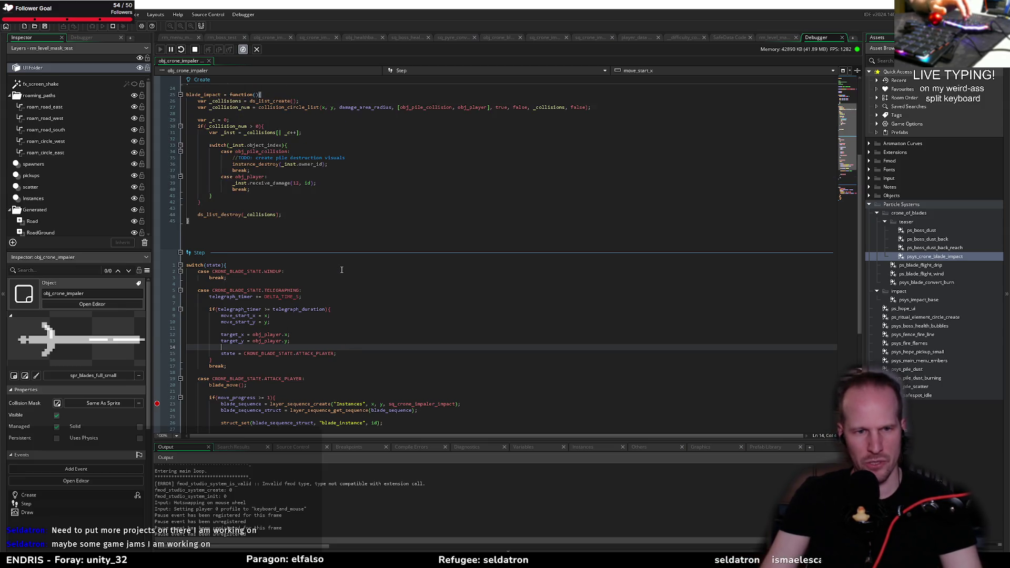
pyautogui.scroll(-10, 340, 272)
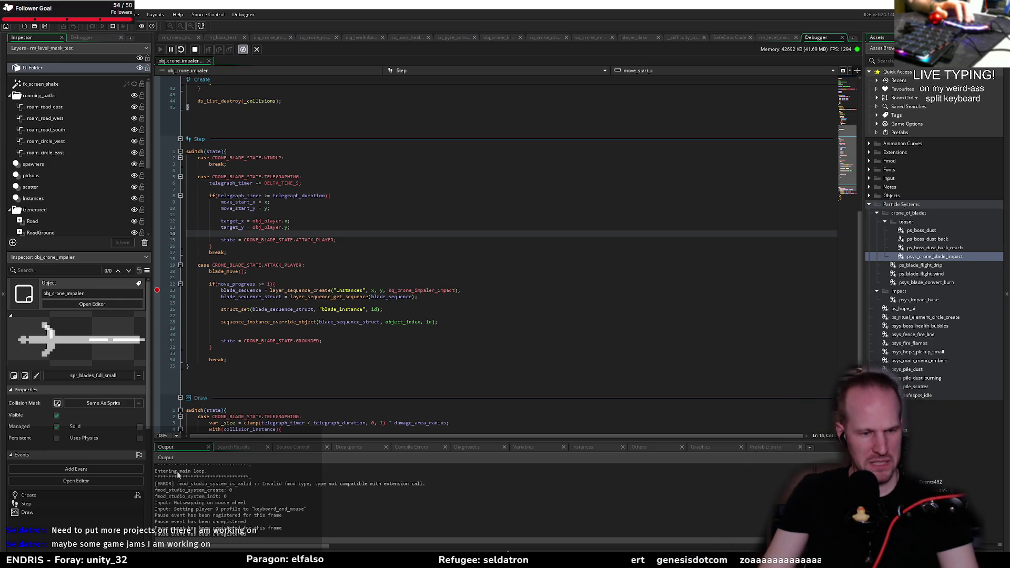
pyautogui.click(400, 315)
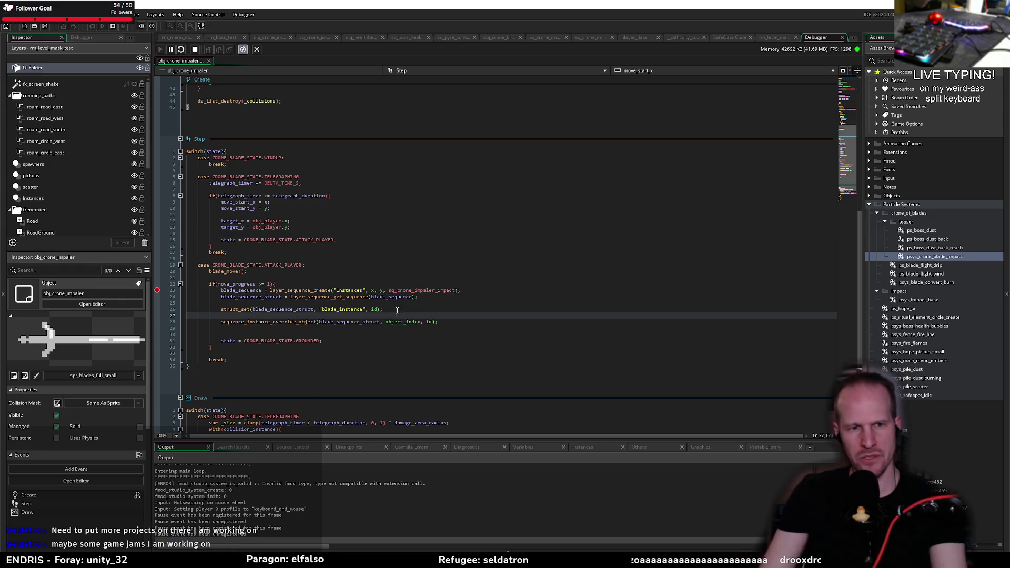
pyautogui.click(386, 290)
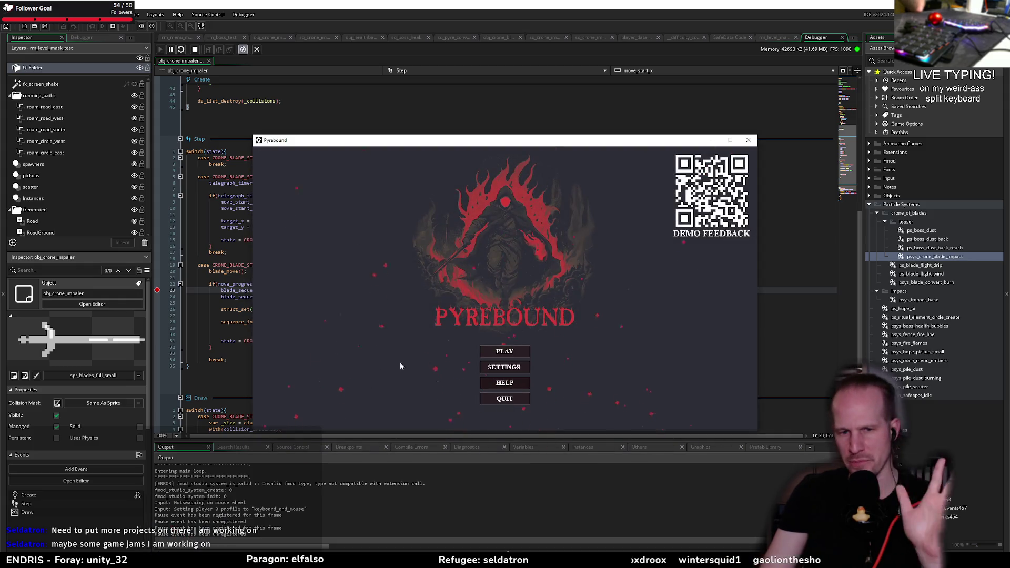
# - Load a test room from the game's F1 debug list and return to the editor paused at line 23
pyautogui.moveTo(481, 141)
pyautogui.mouseDown()
pyautogui.moveTo(629, 127)
pyautogui.moveTo(655, 106)
pyautogui.moveTo(643, 107)
pyautogui.mouseUp()
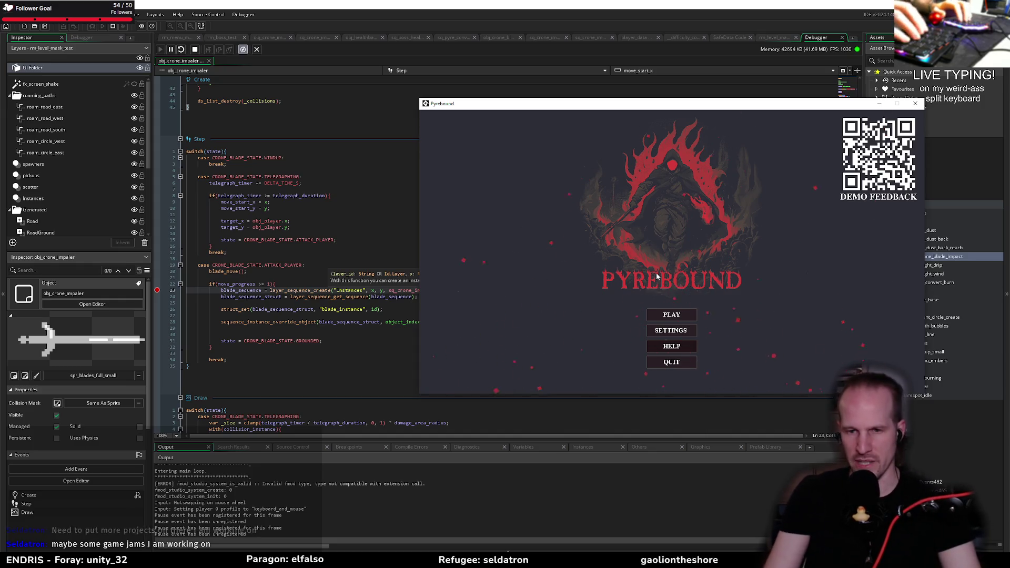
pyautogui.press('F1')
pyautogui.click(499, 166)
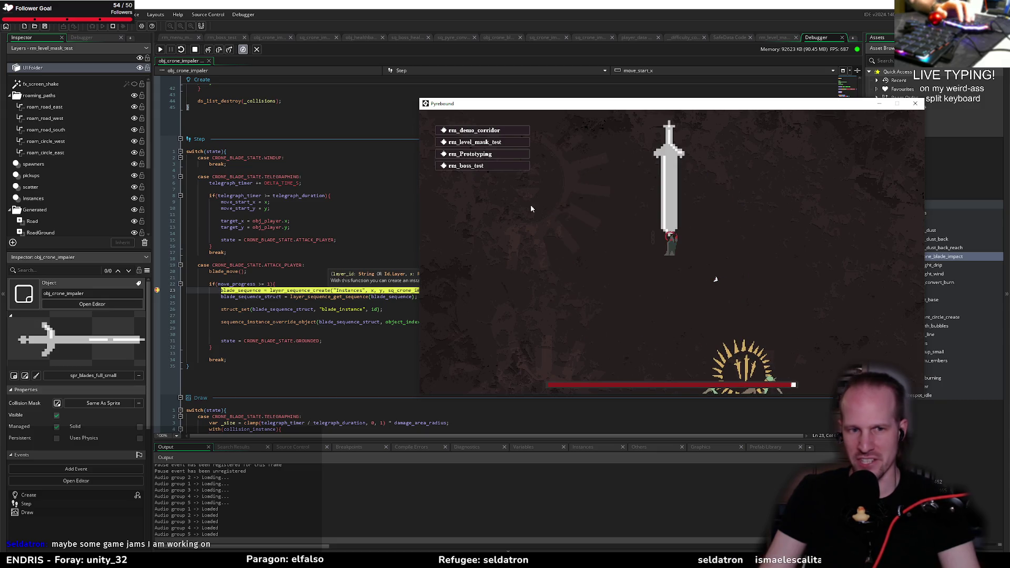
pyautogui.click(284, 285)
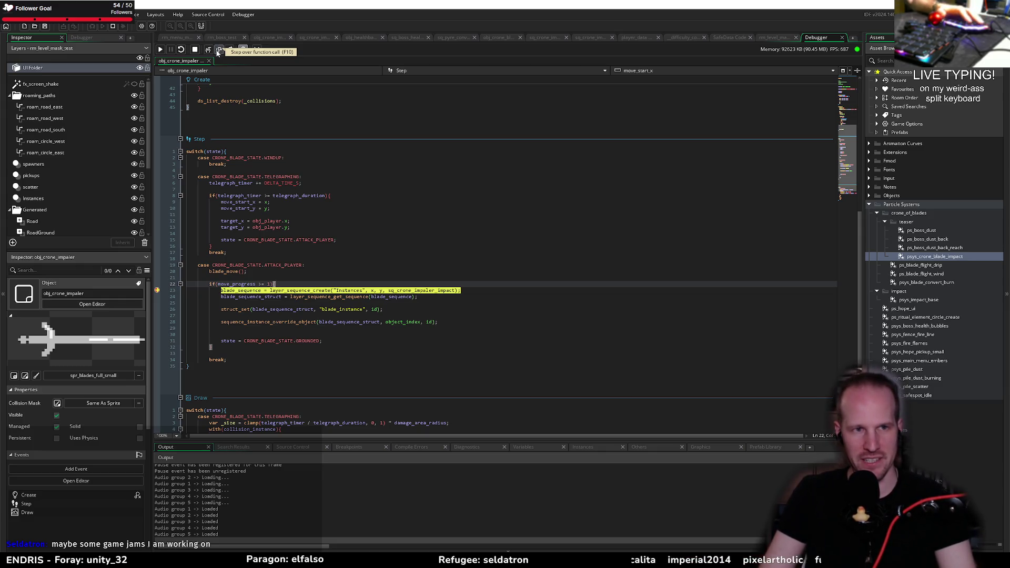
# - Step past sequence creation and expand Self and blade_sequence_struct in the Variables view
pyautogui.press('F10')
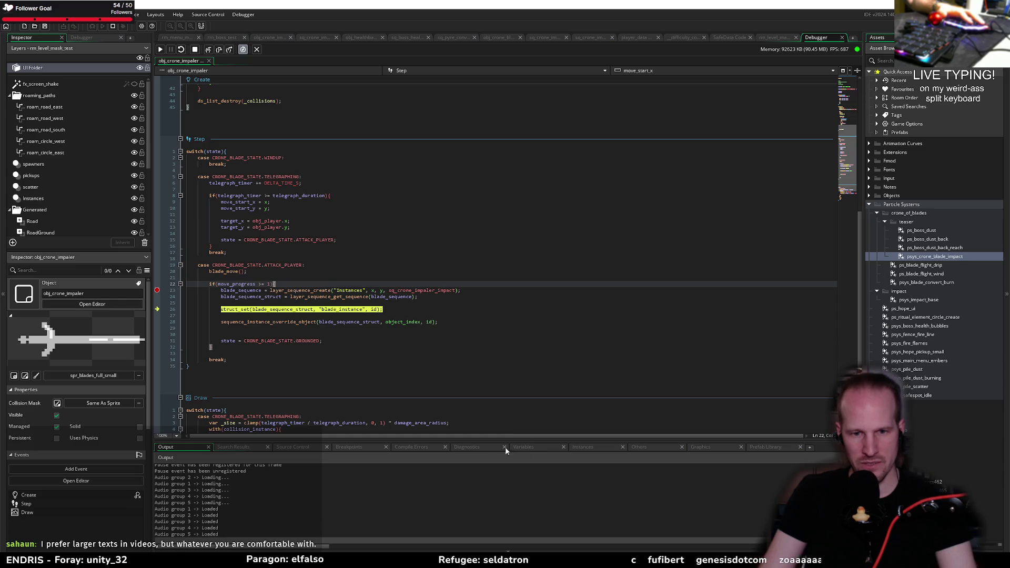
pyautogui.click(523, 446)
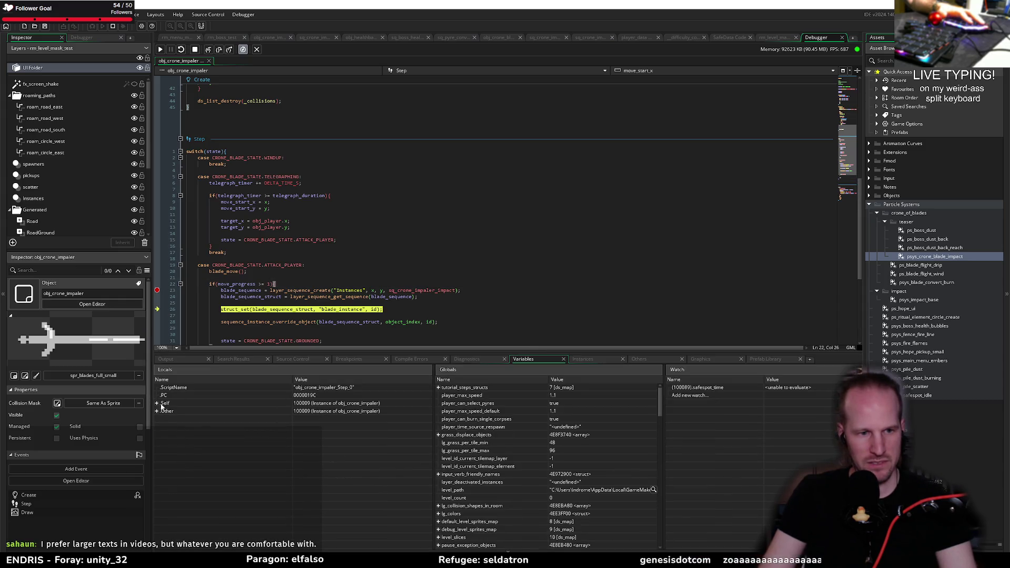
pyautogui.click(157, 403)
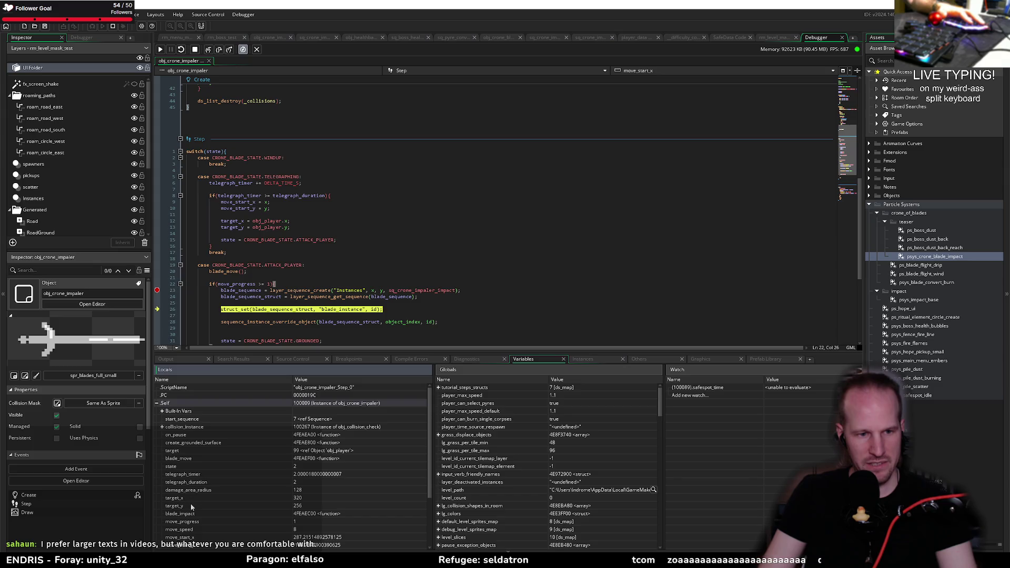
pyautogui.scroll(-3, 191, 503)
pyautogui.click(163, 513)
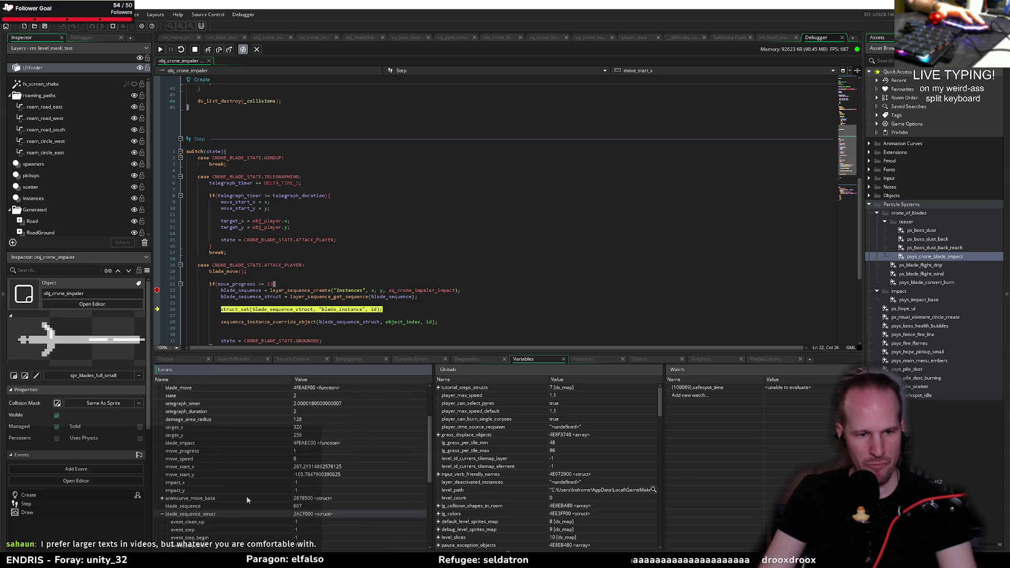
pyautogui.scroll(-4, 253, 491)
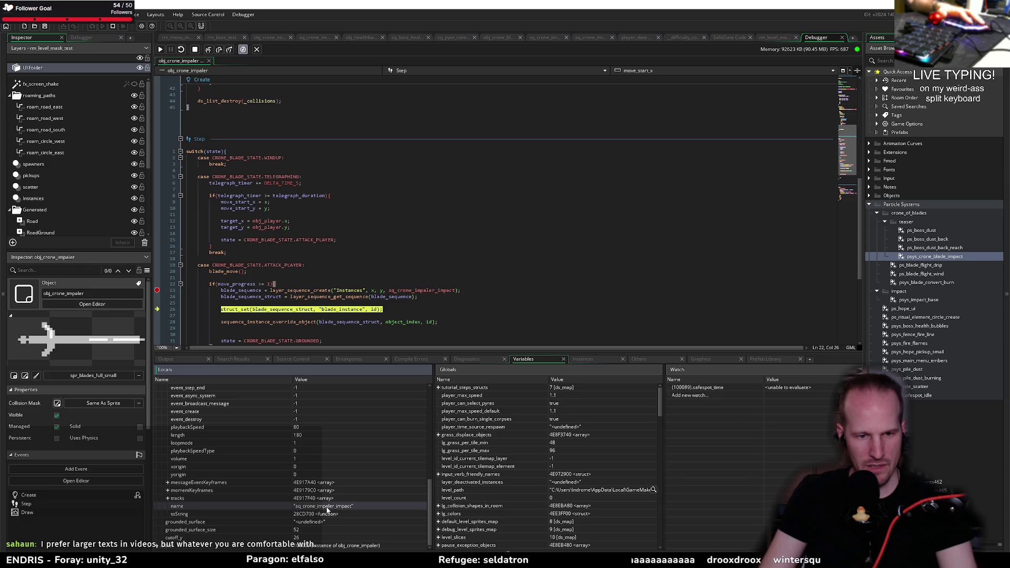
pyautogui.scroll(-4, 312, 285)
pyautogui.moveTo(303, 235)
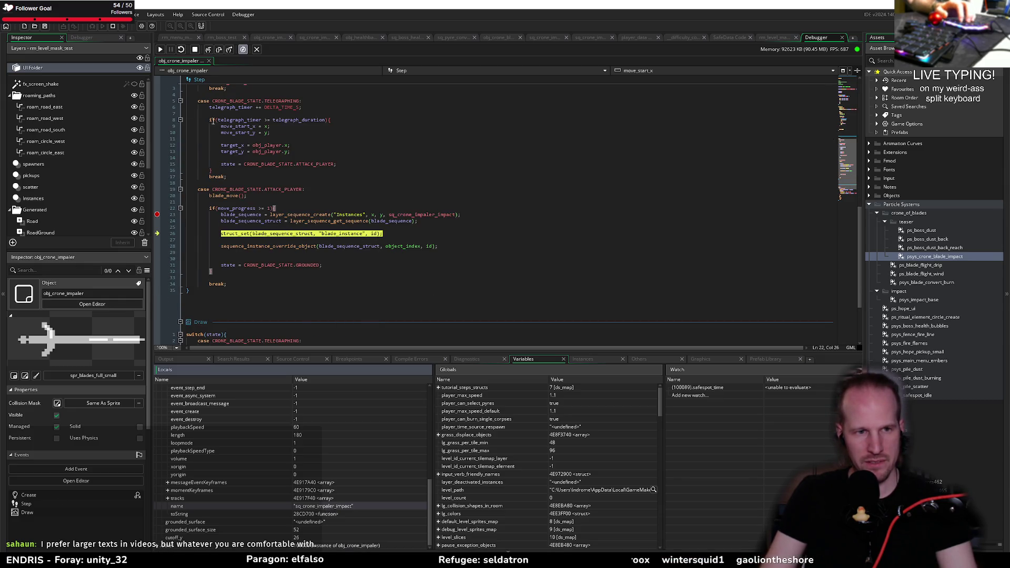
# - Step to line 28, check the built-in object_index, then step over the override call
pyautogui.click(218, 49)
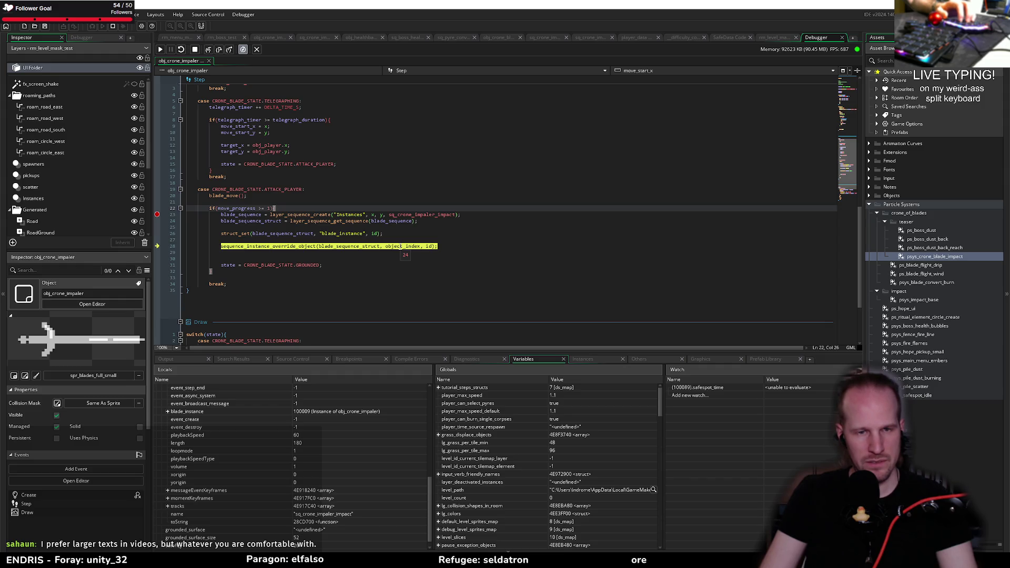
pyautogui.scroll(10, 266, 462)
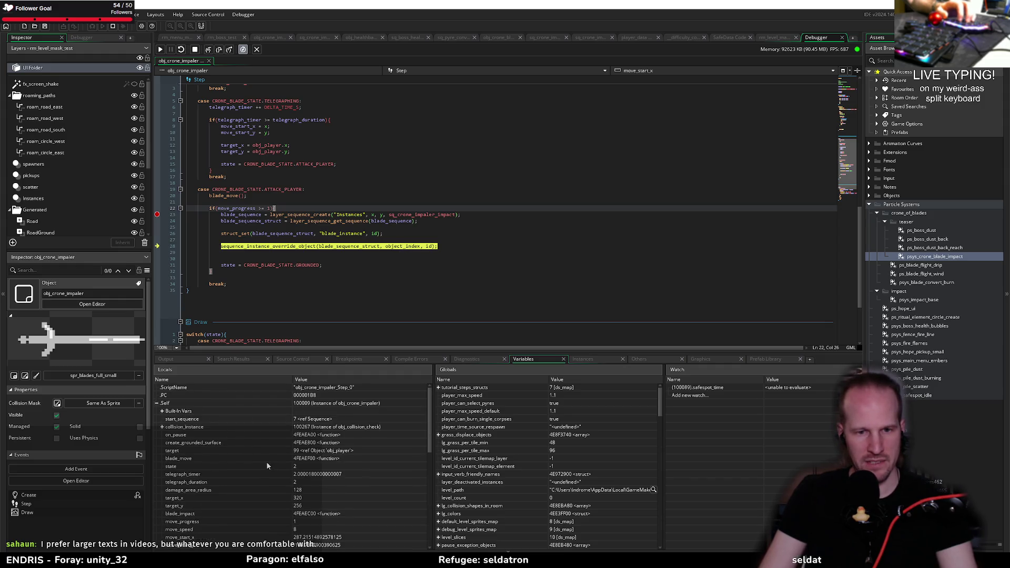
pyautogui.click(162, 411)
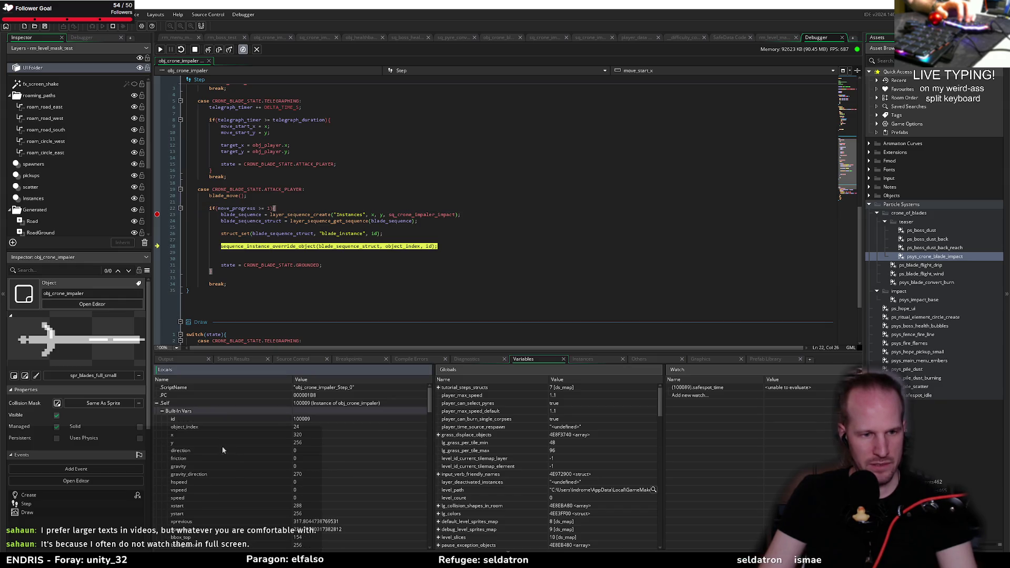
pyautogui.click(225, 425)
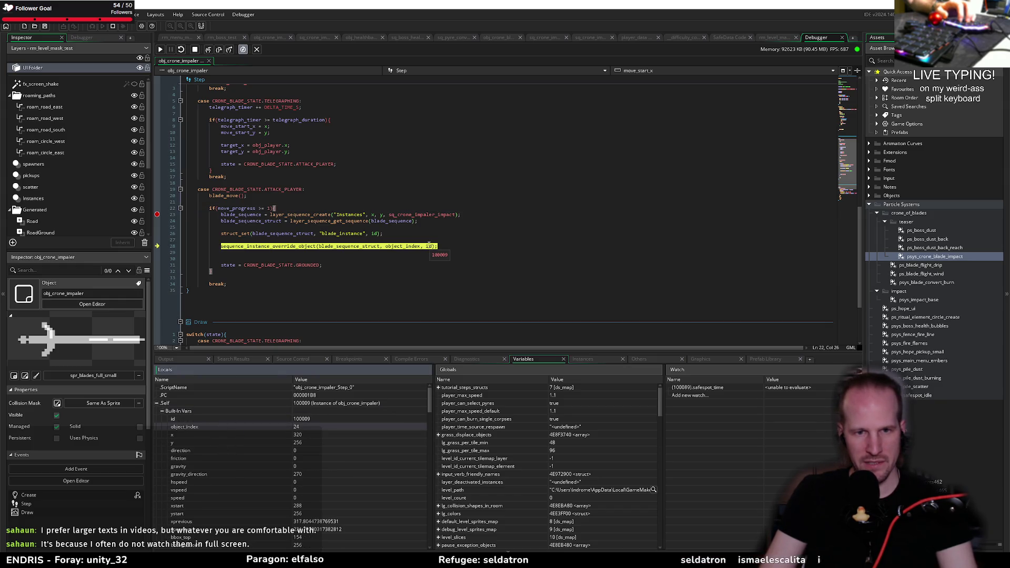
pyautogui.moveTo(358, 243)
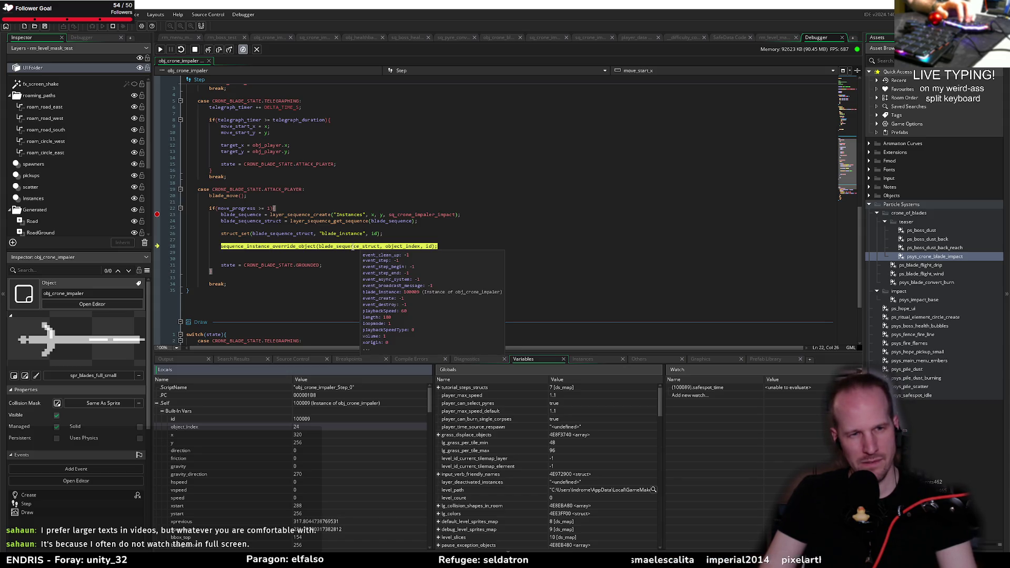
pyautogui.click(220, 51)
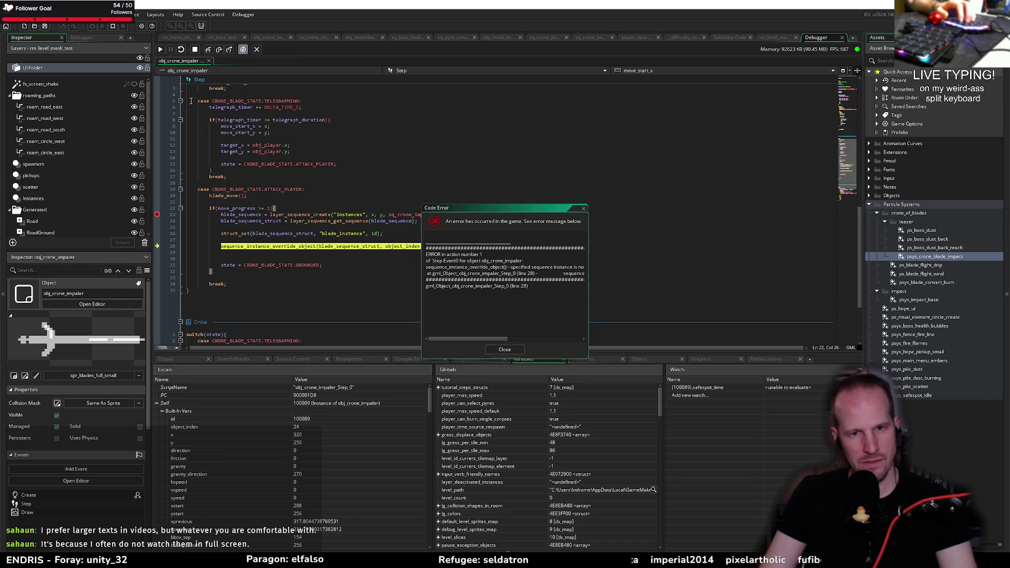
# - Read the full 'specified sequence instance is not valid' error, close it, and remove the line-23 breakpoint
pyautogui.moveTo(588, 316); pyautogui.dragTo(751, 316)
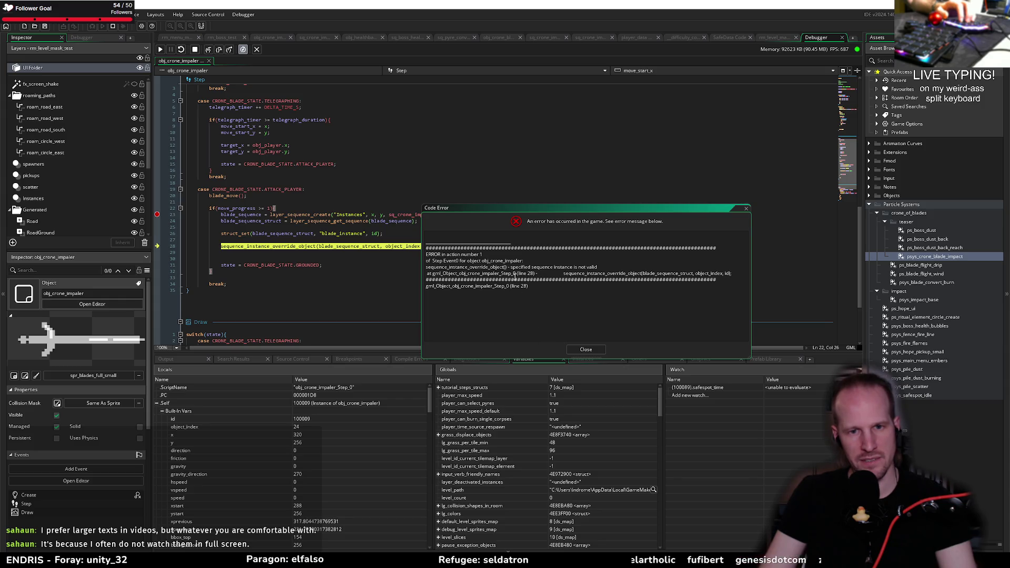
pyautogui.moveTo(510, 267); pyautogui.dragTo(598, 267)
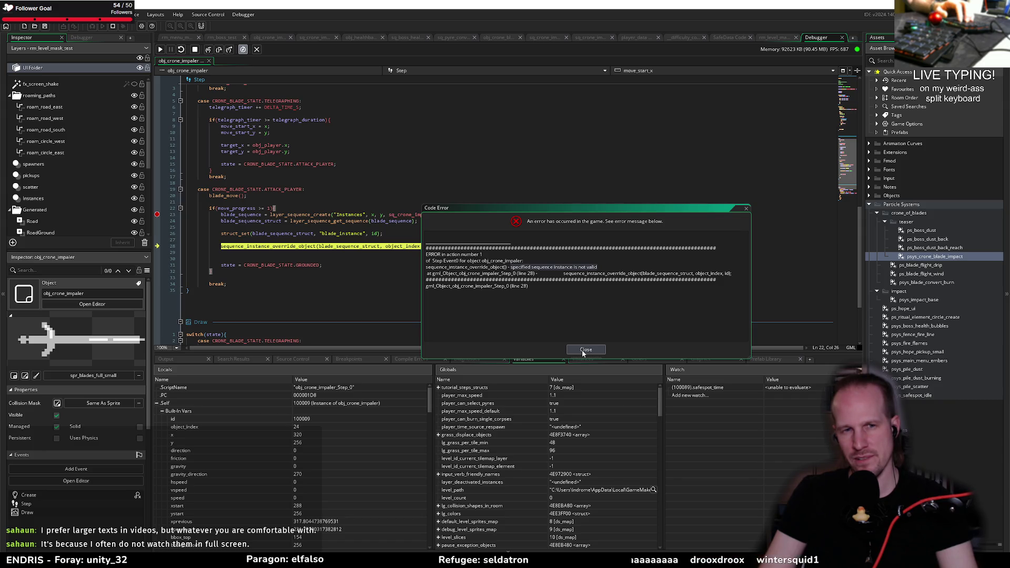
pyautogui.click(583, 349)
pyautogui.click(157, 214)
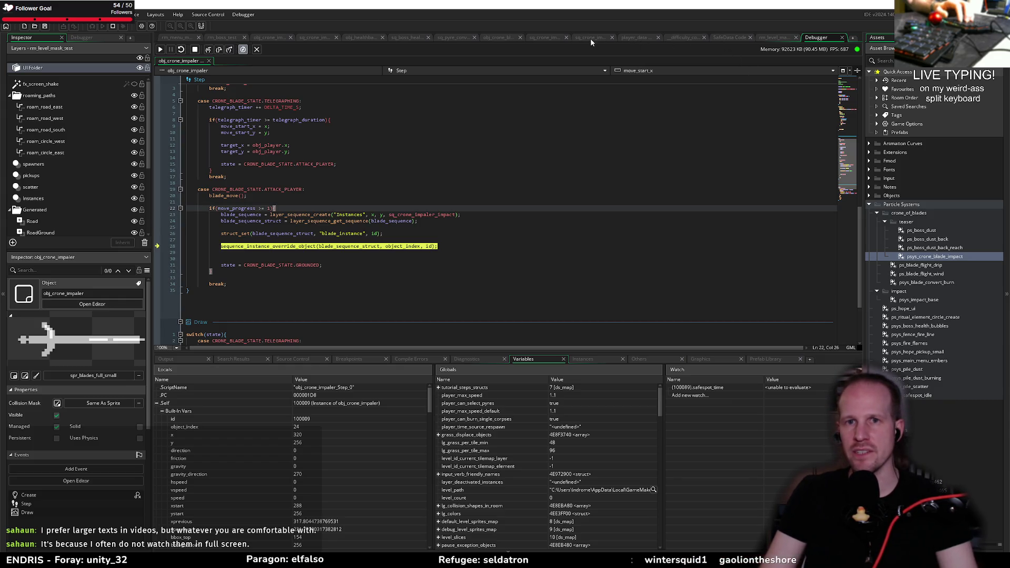
# - Compare blade_sequence, blade_sequence_struct and the obj_crone_blade override in obj_crone_blade's Create code
pyautogui.click(500, 39)
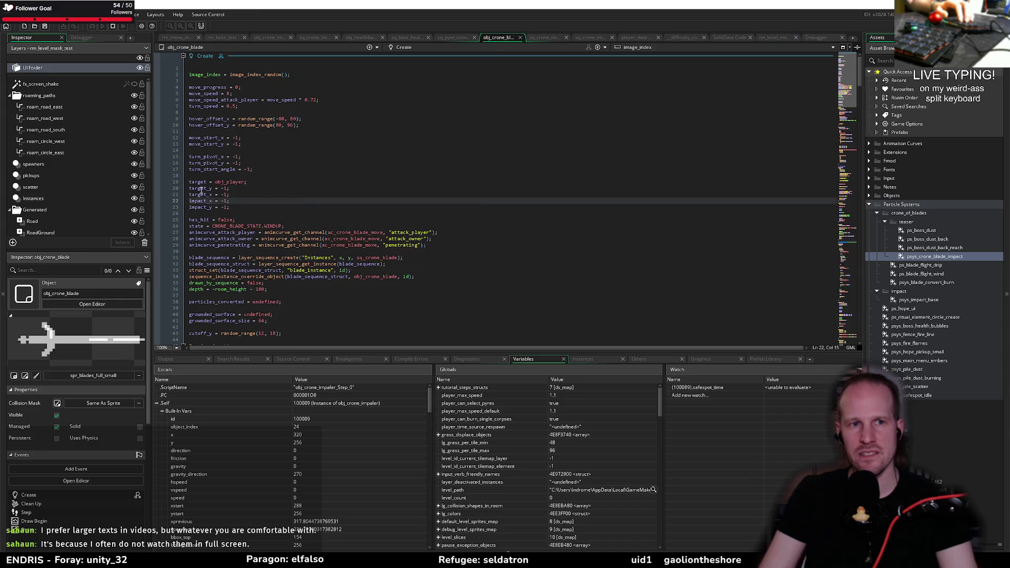
pyautogui.scroll(-20, 357, 206)
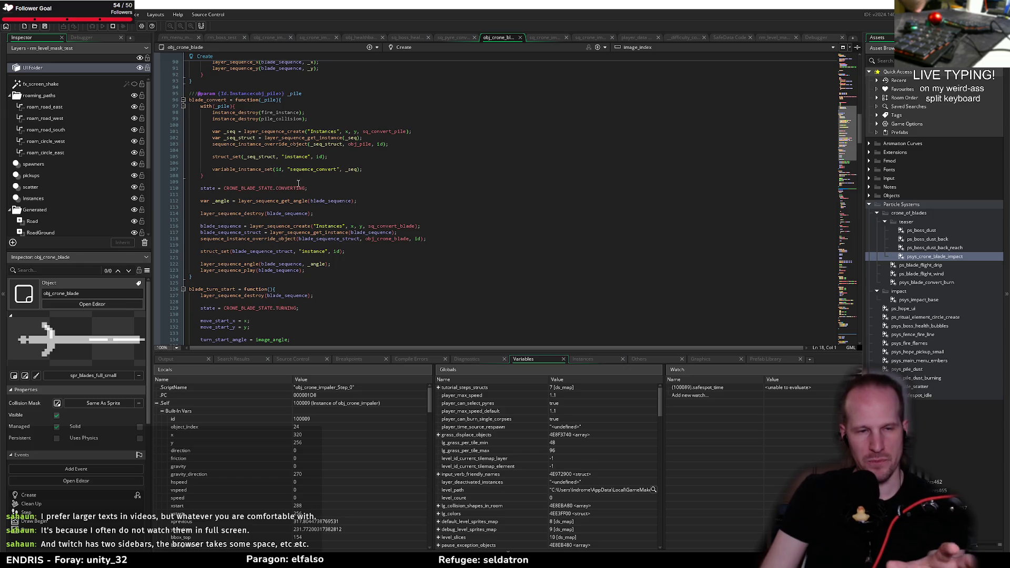
pyautogui.doubleClick(228, 227)
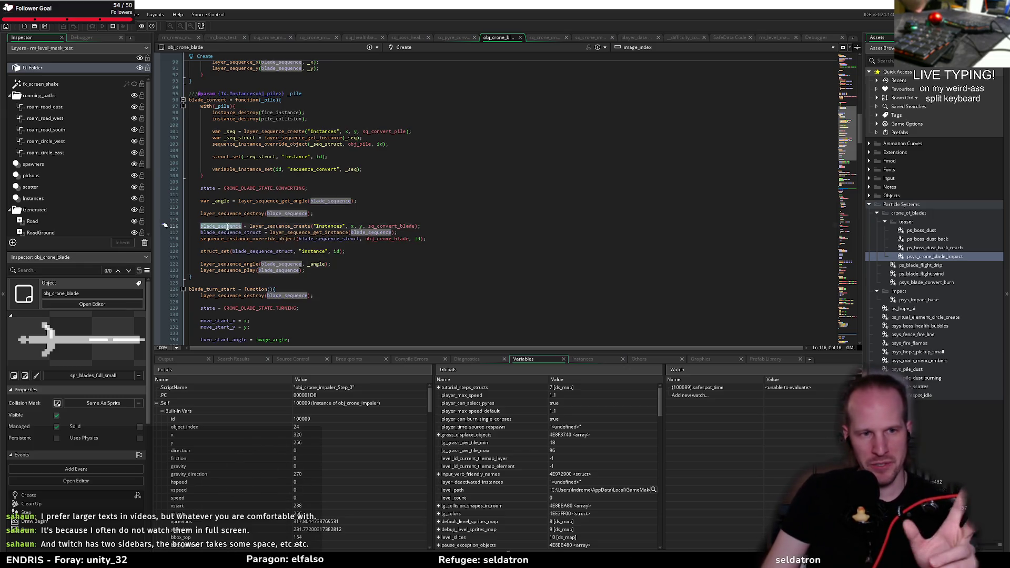
pyautogui.doubleClick(255, 232)
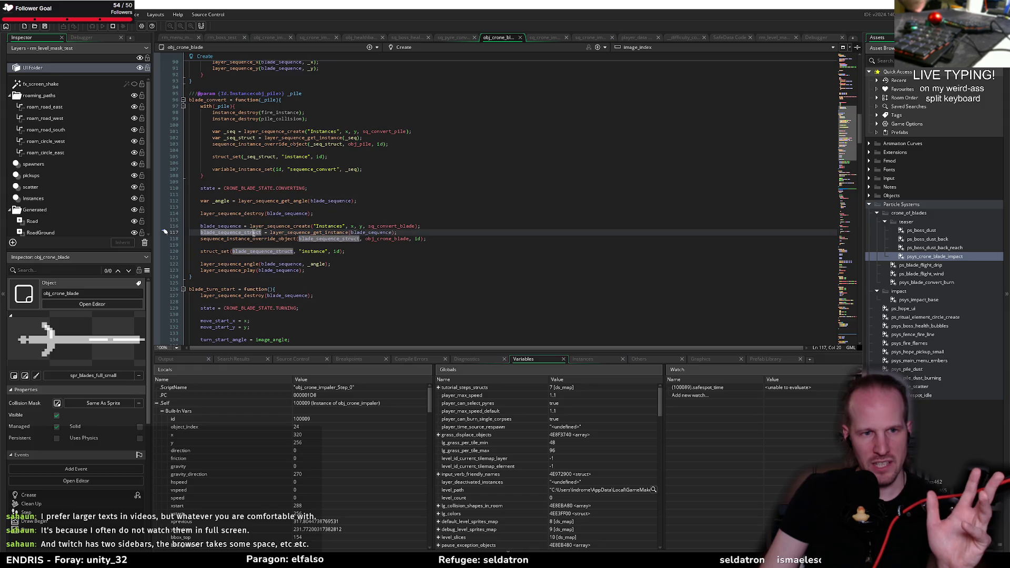
pyautogui.doubleClick(387, 238)
pyautogui.click(389, 258)
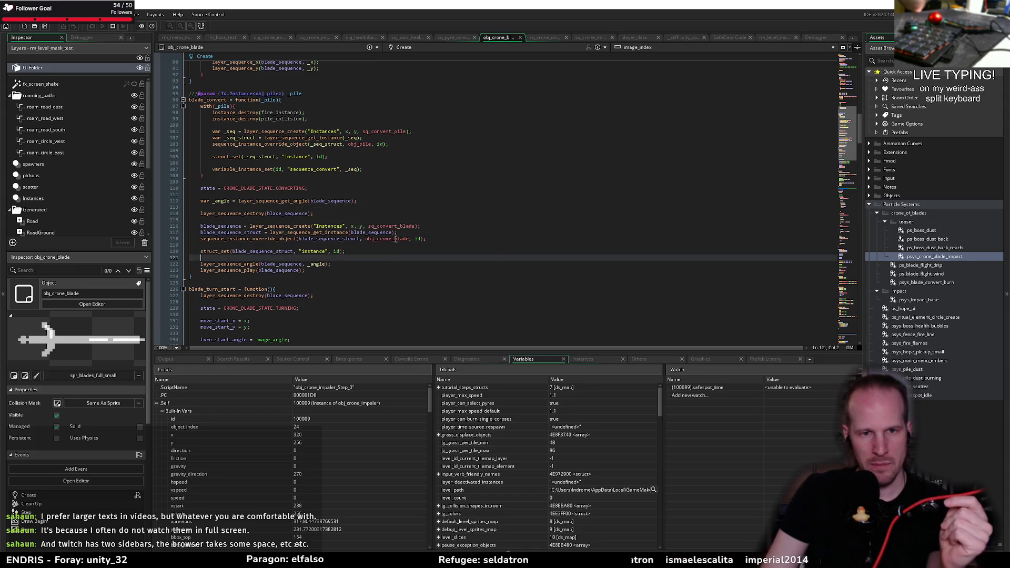
pyautogui.moveTo(388, 240)
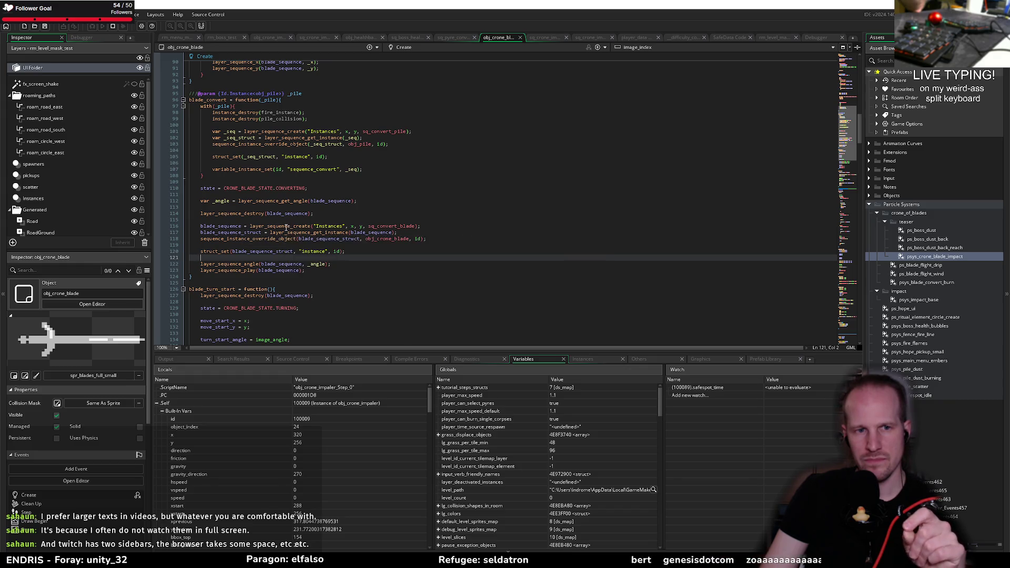
pyautogui.click(269, 38)
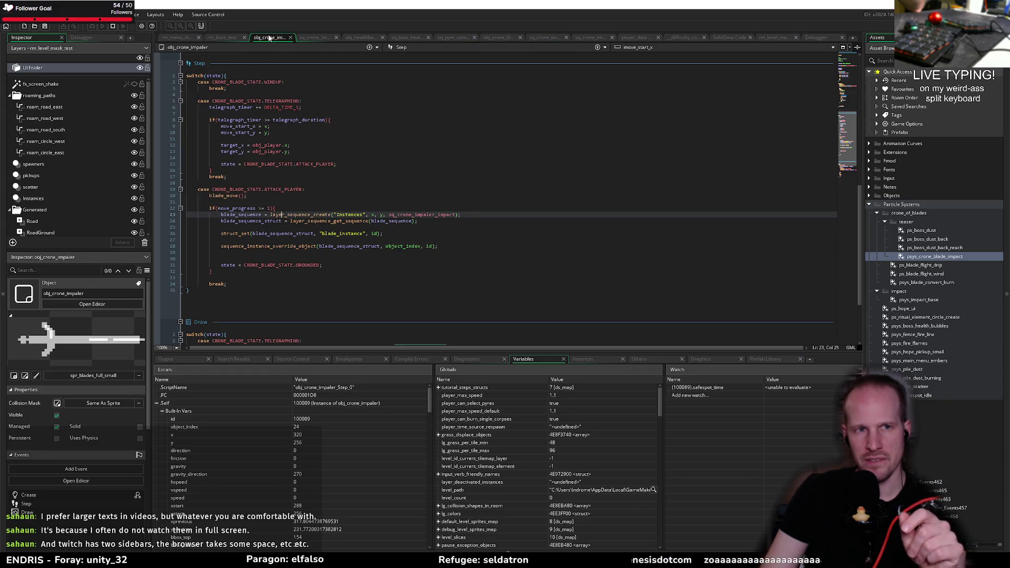
# - Replace object_index with obj_crone_blade in the line-28 override call and rerun in debug
pyautogui.doubleClick(396, 249)
pyautogui.write('obj_crone_blade')
pyautogui.click(441, 250)
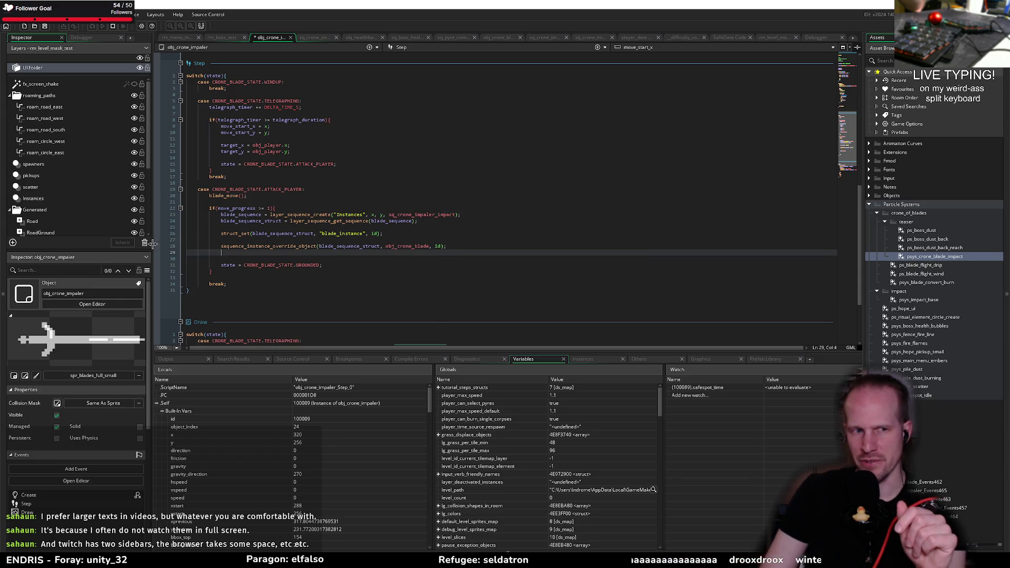
pyautogui.click(123, 26)
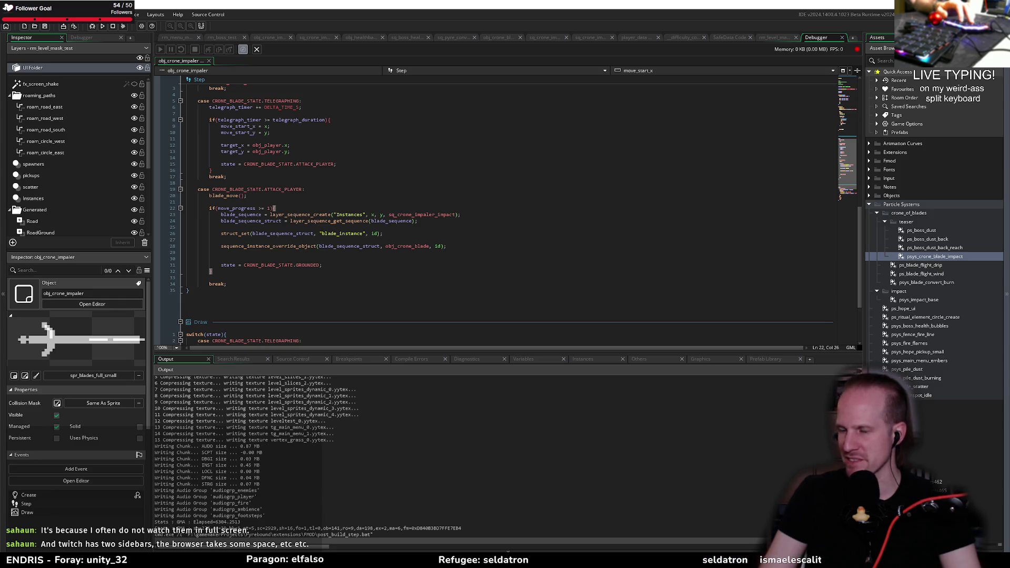
# - Move the game window aside, search system settings for 'zoom', then start PLAY in the game
pyautogui.click(402, 252)
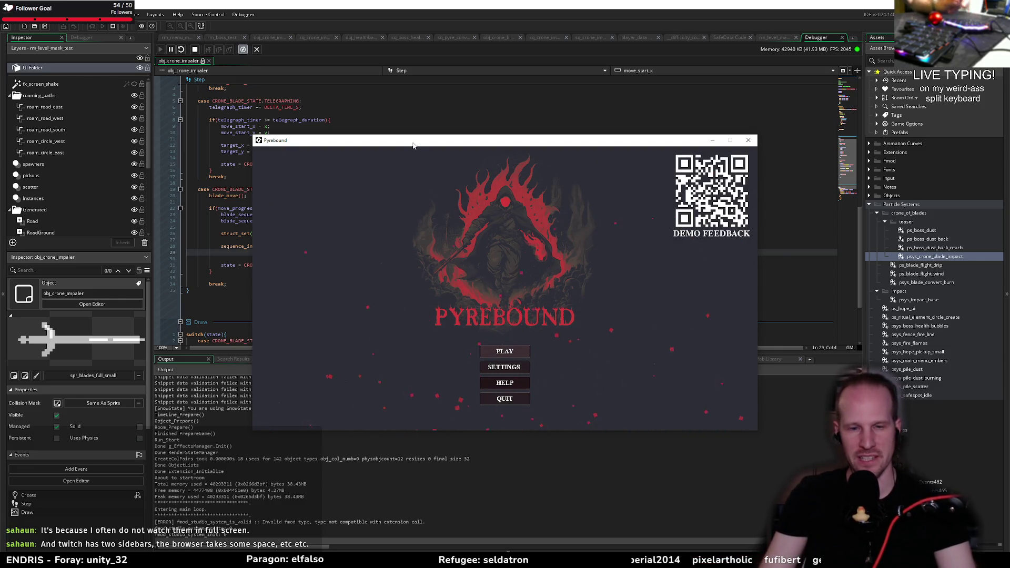
pyautogui.moveTo(412, 145)
pyautogui.mouseDown()
pyautogui.moveTo(464, 88)
pyautogui.moveTo(553, 85)
pyautogui.mouseUp()
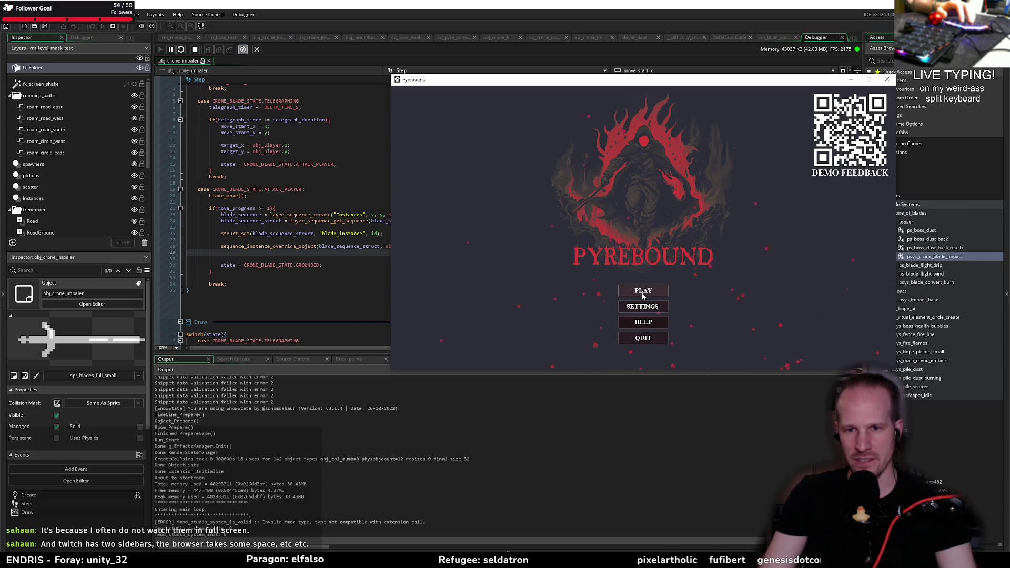
pyautogui.click(322, 351)
pyautogui.press('super')
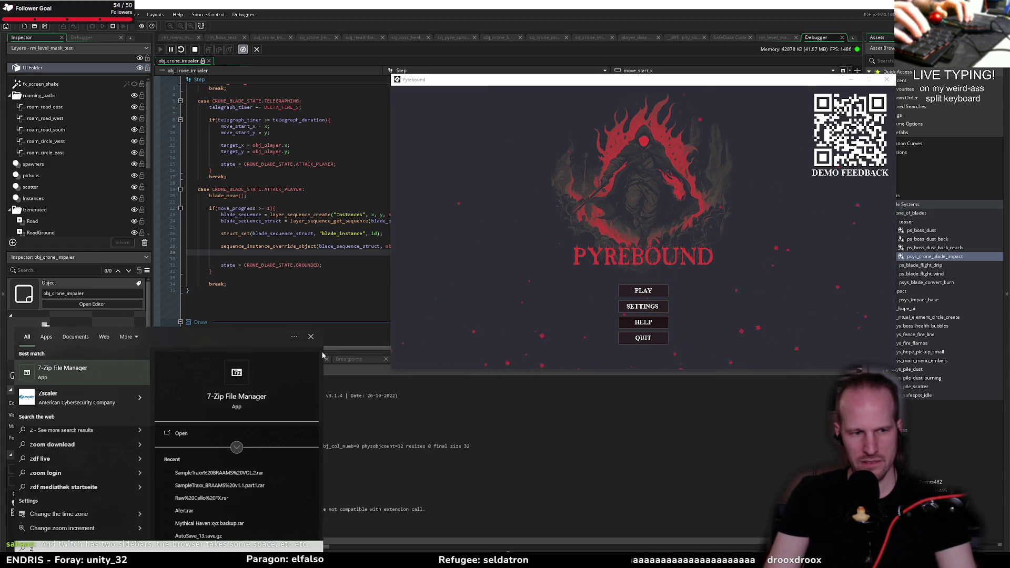
pyautogui.press('super')
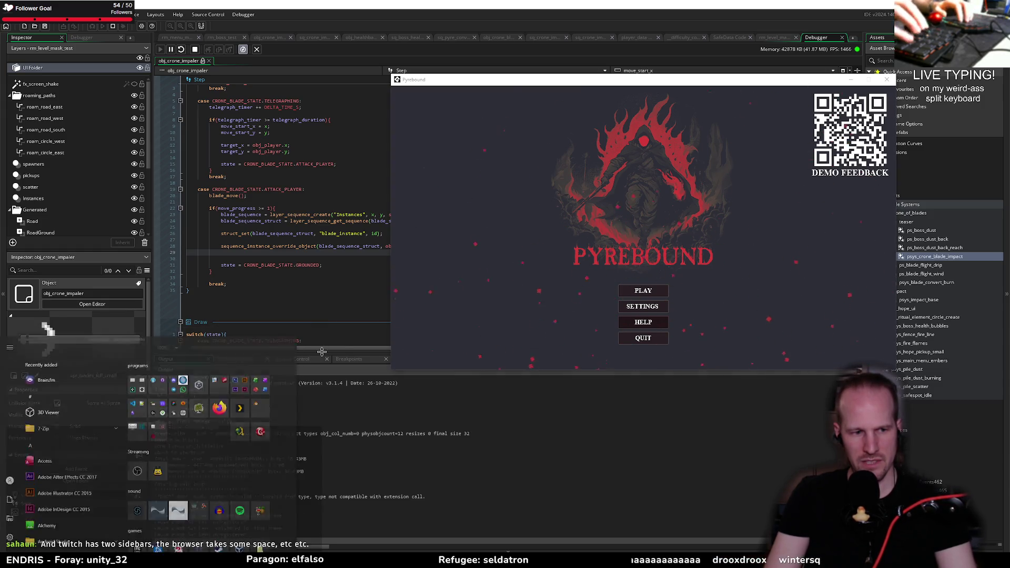
pyautogui.write('zoom')
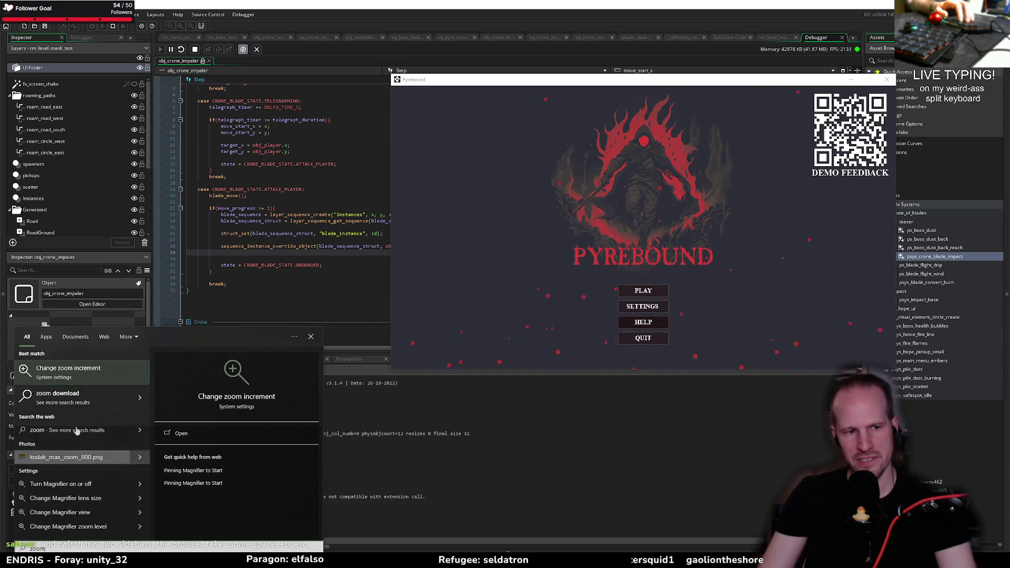
pyautogui.click(288, 280)
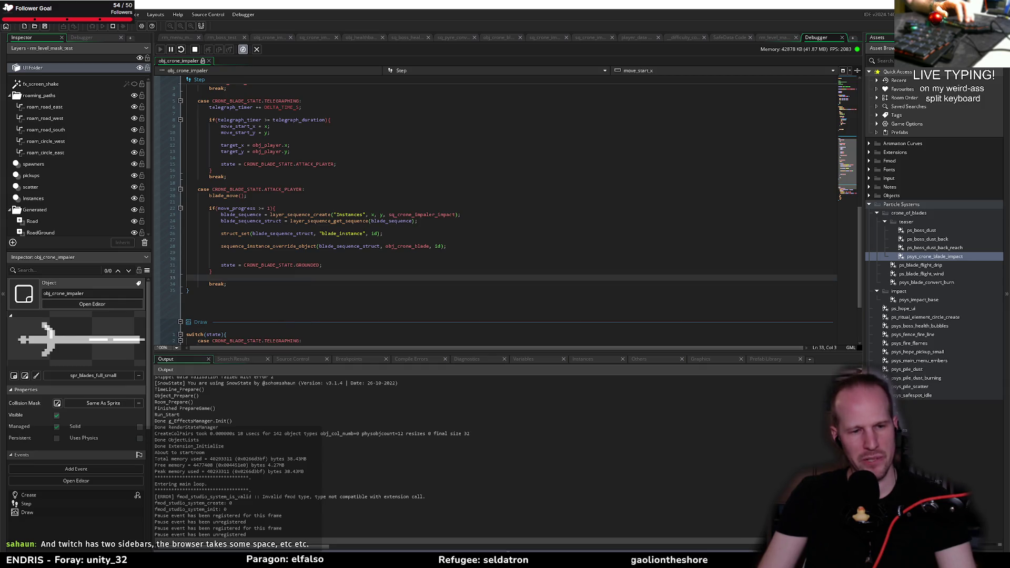
pyautogui.hotkey('alt', 'Tab')
pyautogui.press('Return')
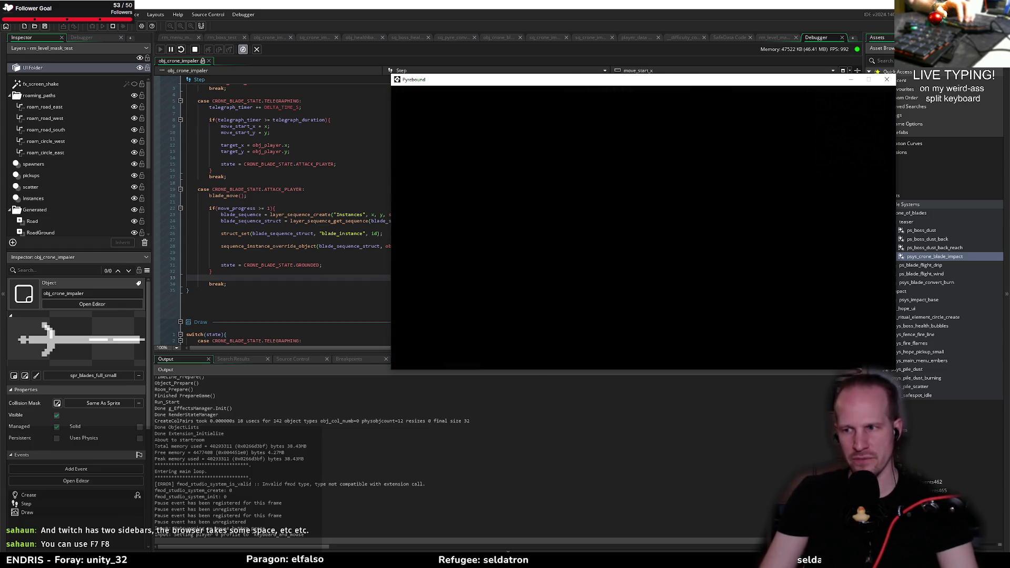
# - Exit the game to the main menu and load rm_boss_test, giving the code editor more height
pyautogui.click(318, 213)
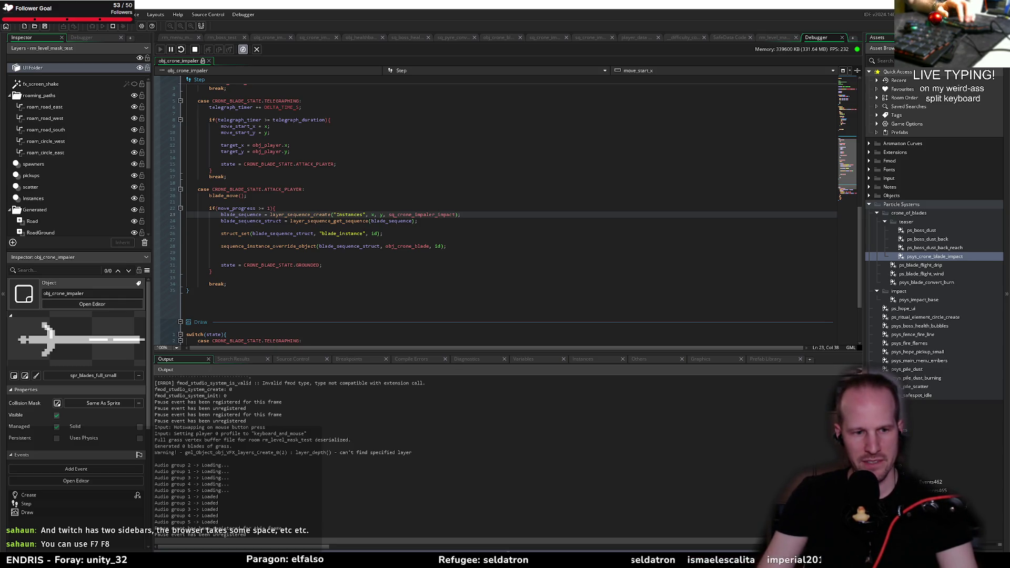
pyautogui.hotkey('alt', 'Tab')
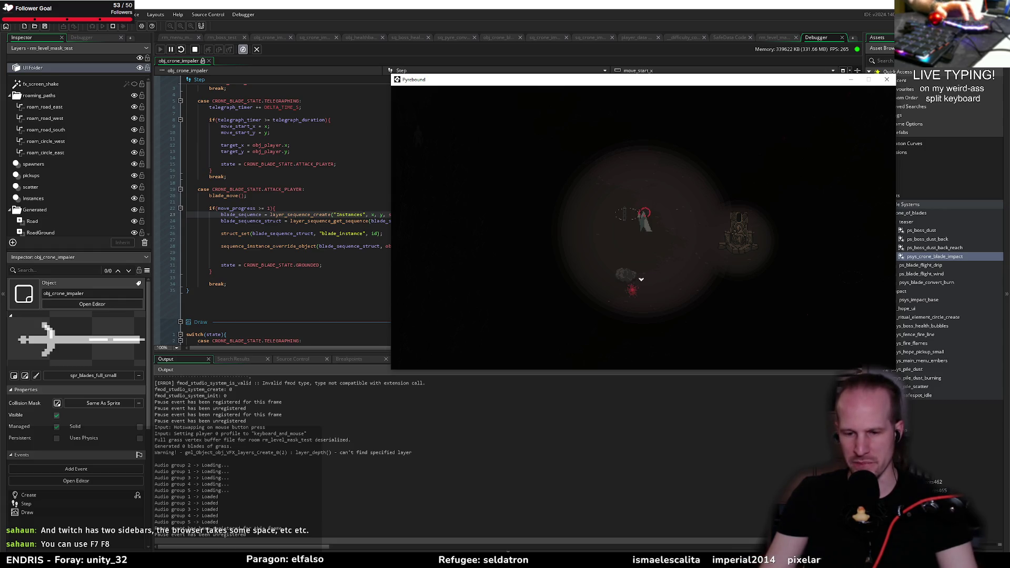
pyautogui.press('Escape')
pyautogui.click(643, 322)
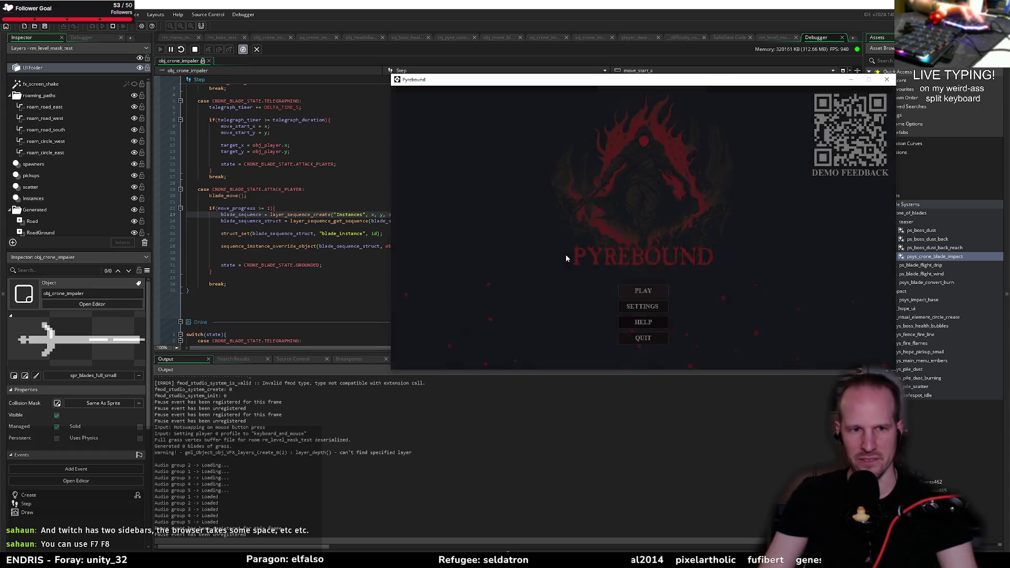
pyautogui.click(639, 292)
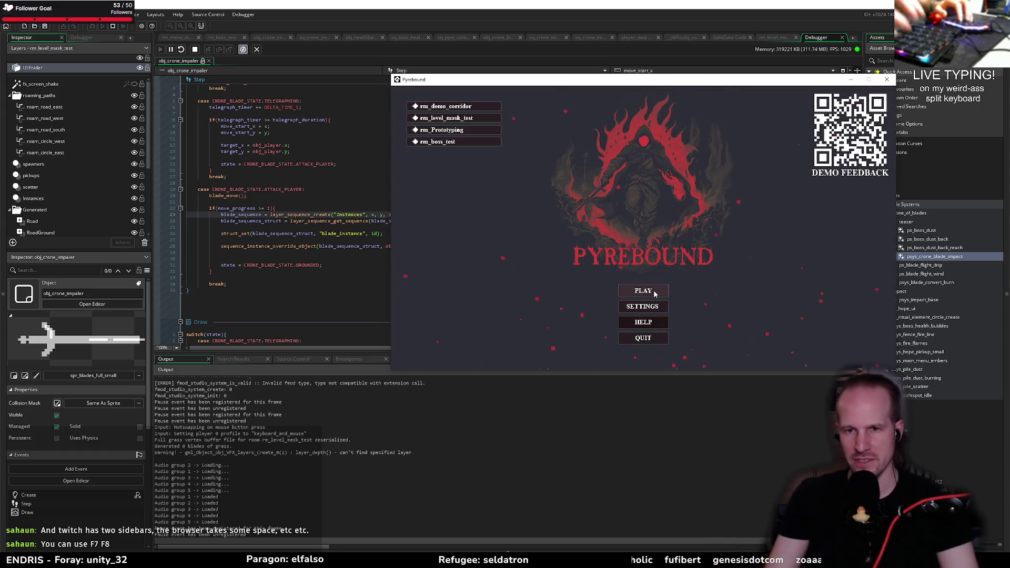
pyautogui.click(463, 142)
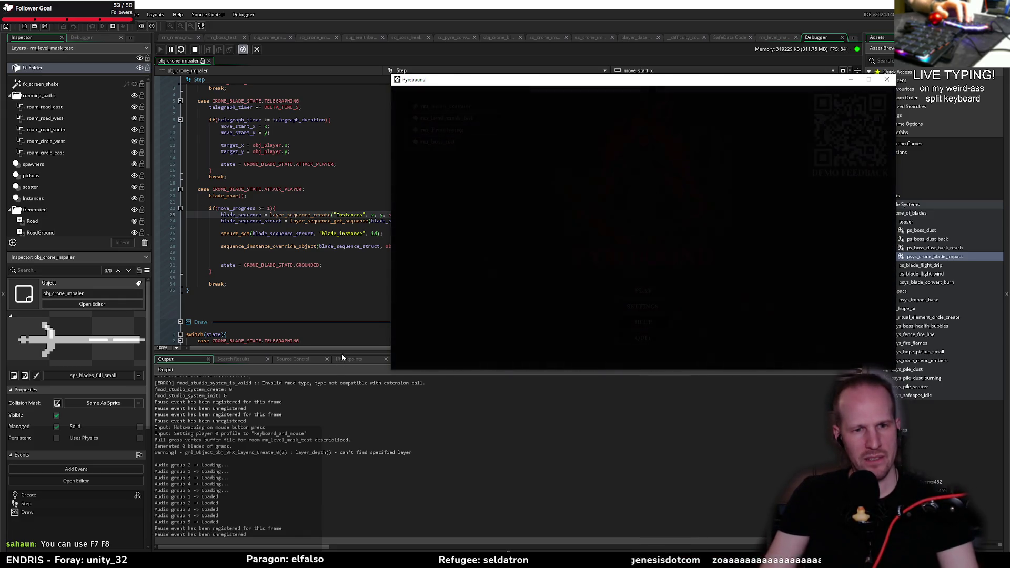
pyautogui.moveTo(342, 353); pyautogui.dragTo(368, 440)
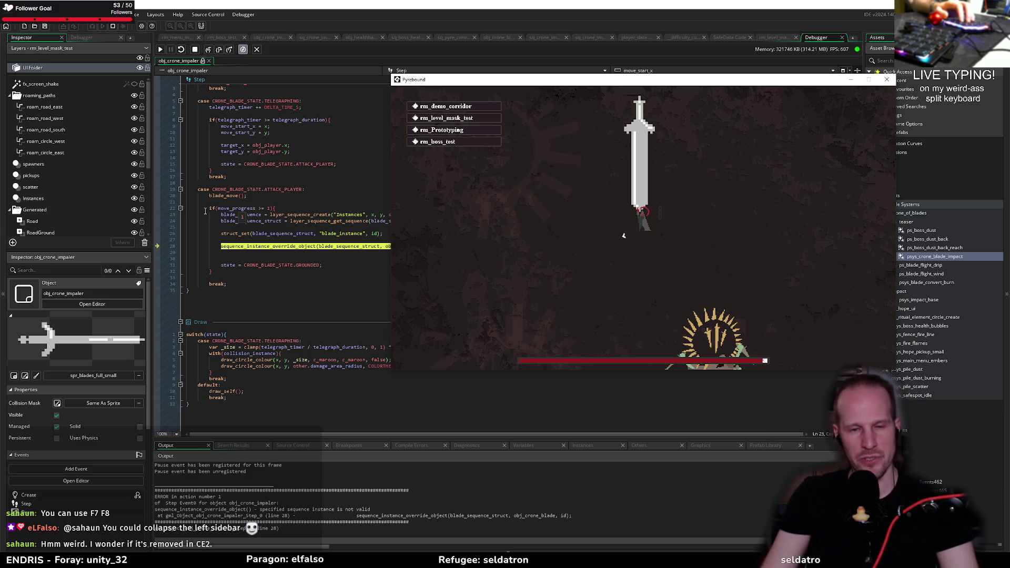
# - Continue, read and close the invalid sequence instance error, then open sq_crone_impaler_impact from the code
pyautogui.press('F5')
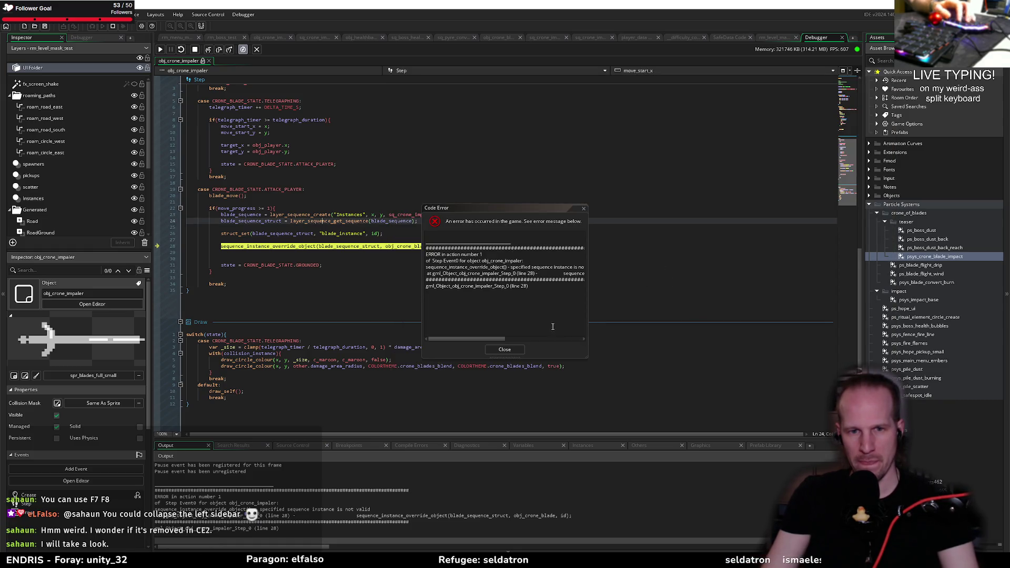
pyautogui.moveTo(588, 357); pyautogui.dragTo(728, 357)
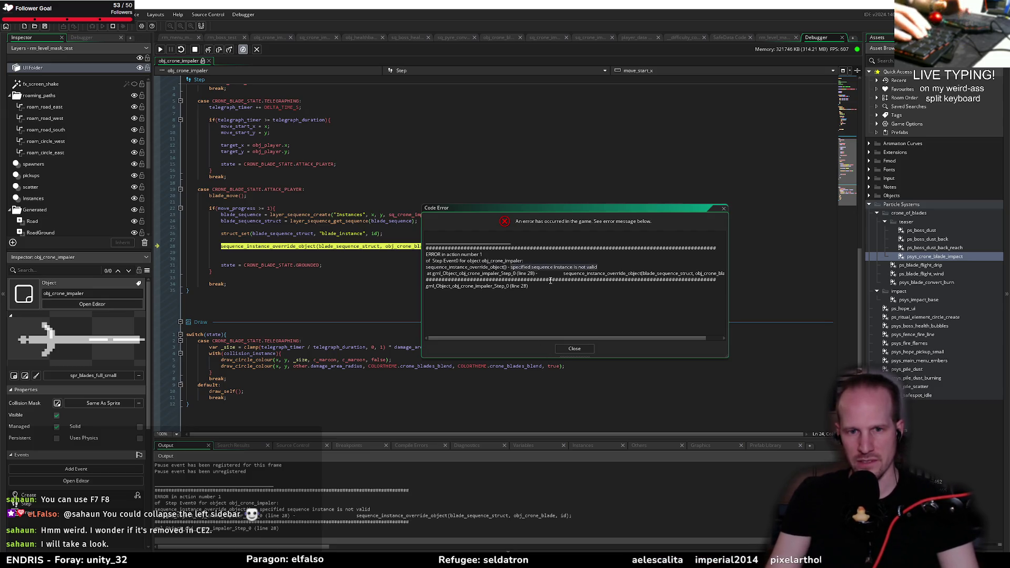
pyautogui.click(570, 349)
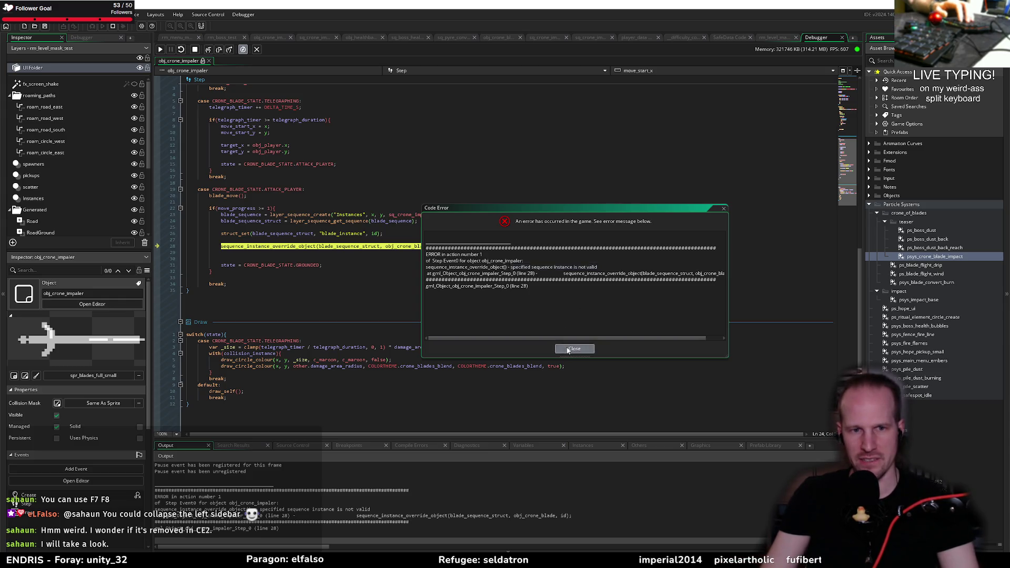
pyautogui.click(360, 197)
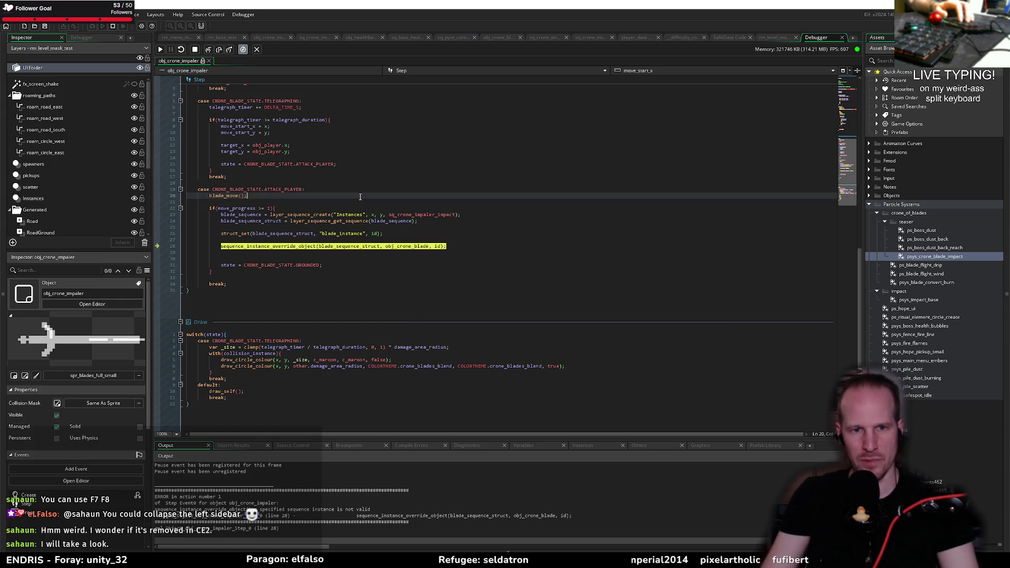
pyautogui.middleClick(432, 215)
# - Inspect the obj_crone_impaler and psys_crone_blade_impact tracks of the impact sequence, then switch to the browser
pyautogui.scroll(-1, 280, 358)
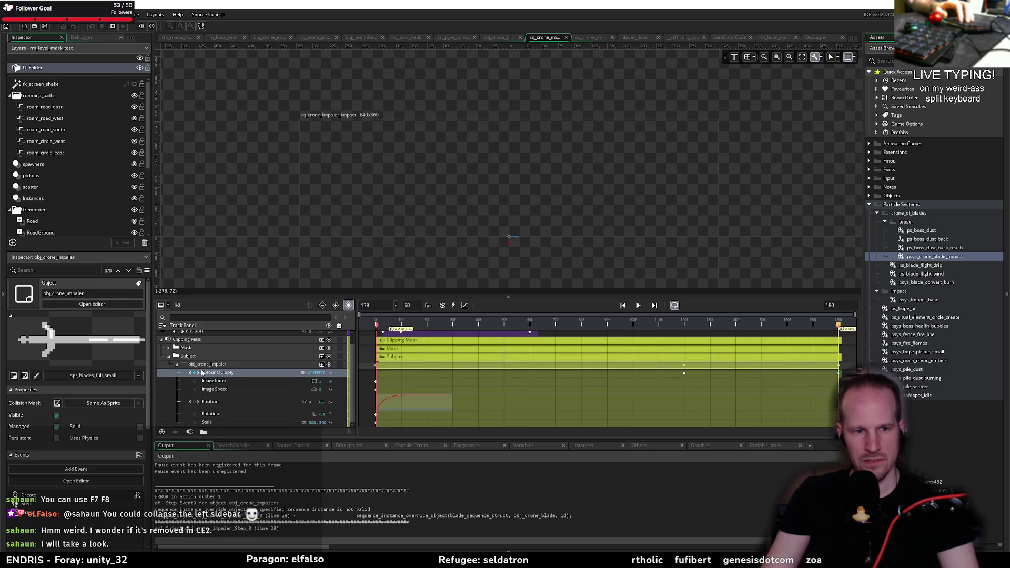
pyautogui.click(212, 365)
pyautogui.scroll(1, 226, 356)
pyautogui.click(194, 335)
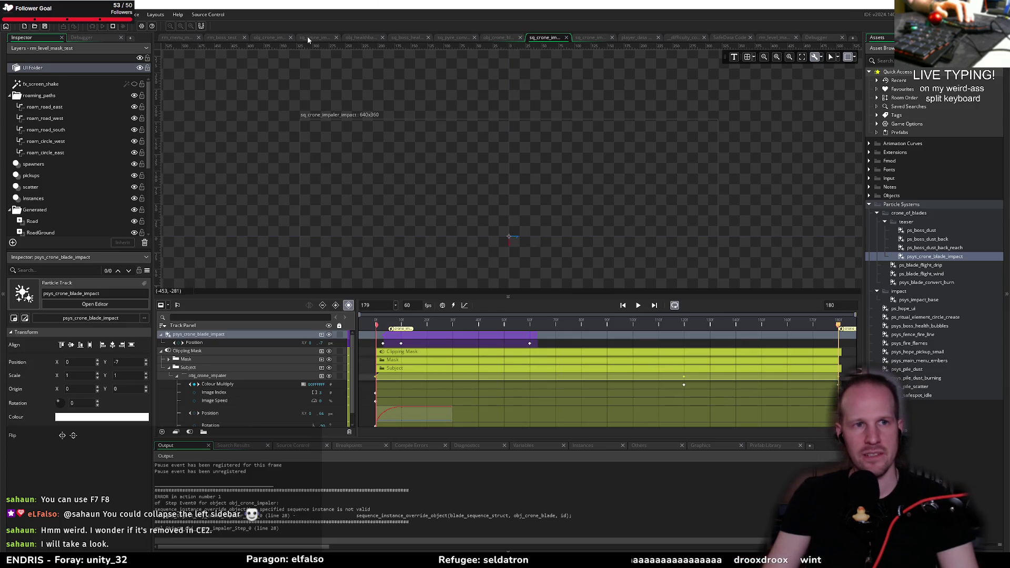
pyautogui.click(267, 37)
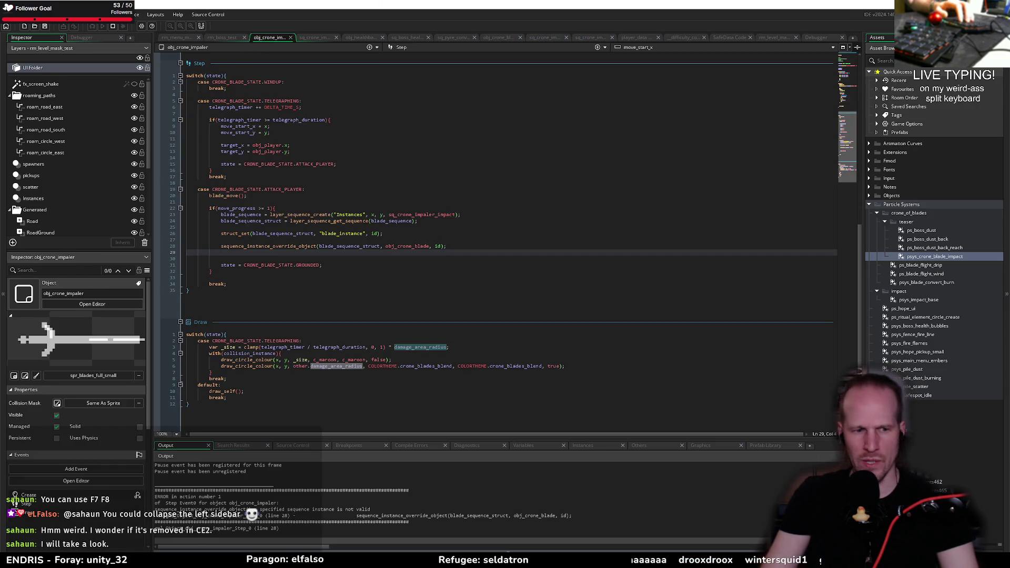
pyautogui.hotkey('alt', 'Tab')
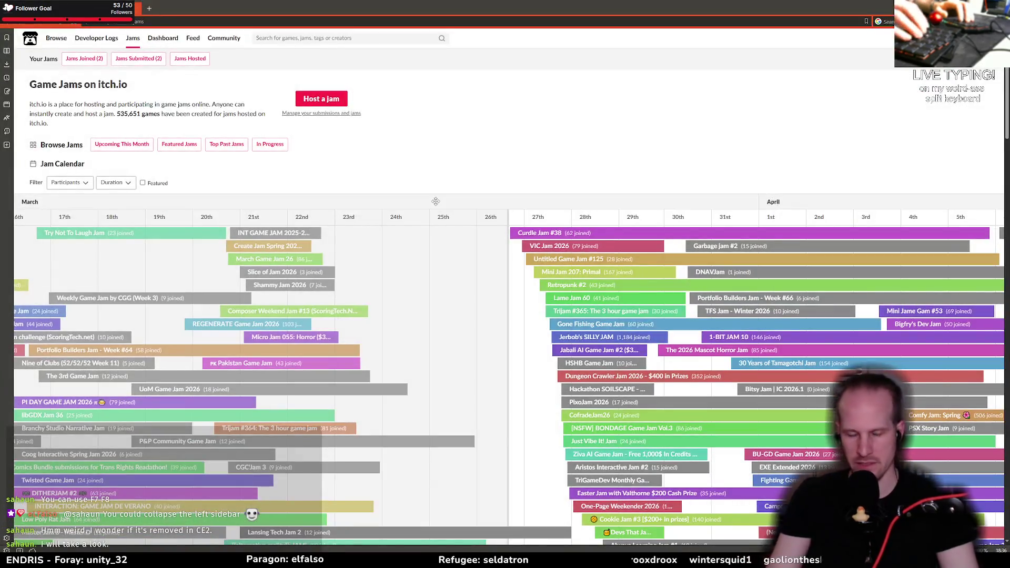
# - Google the pasted 'specified sequence instance is not valid' error plus 'gamemaker', then return to GameMaker
pyautogui.hotkey('ctrl', 't')
pyautogui.write('specified sequence instance is not valid')
pyautogui.write('gamemaker')
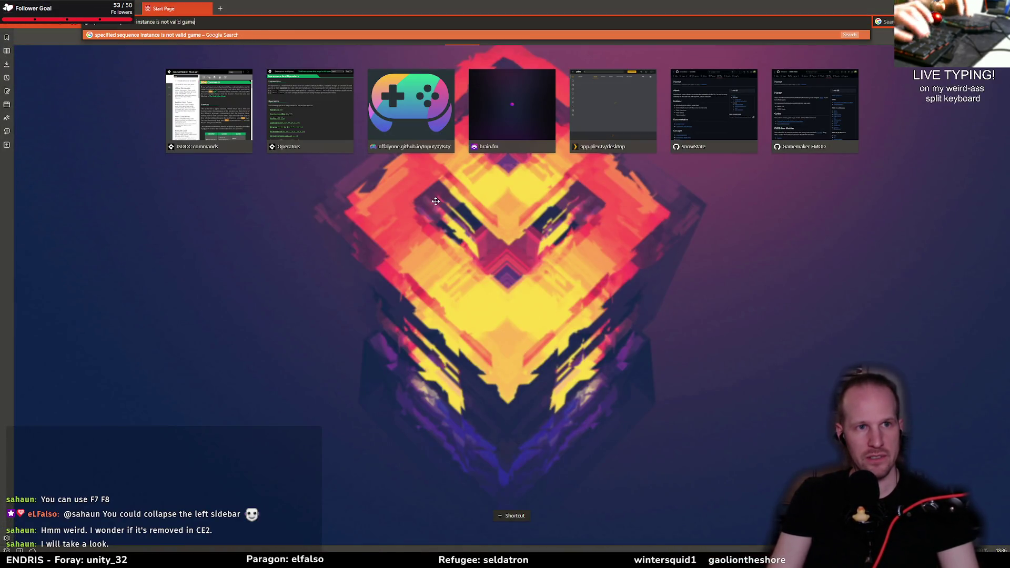
pyautogui.press('Return')
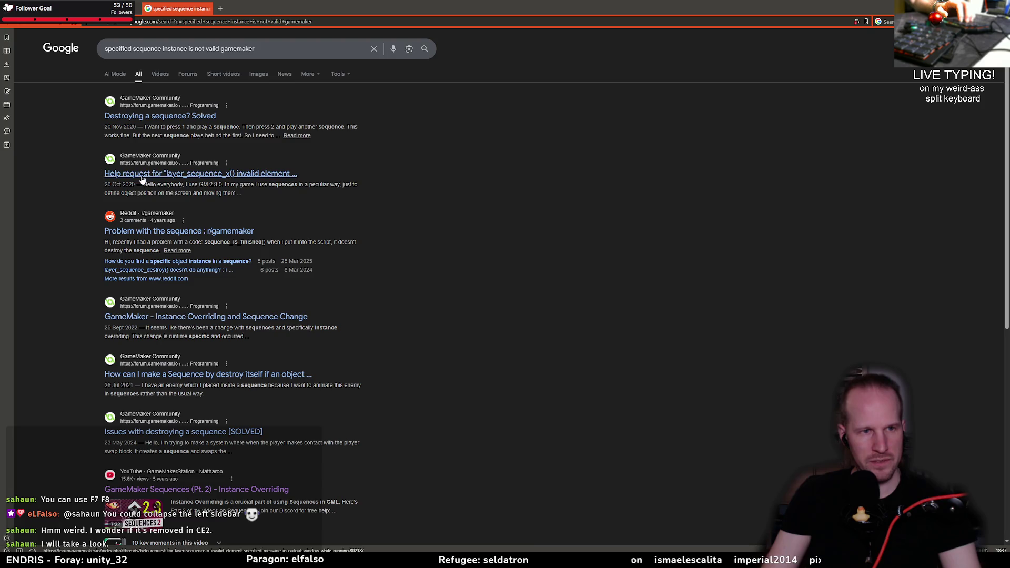
pyautogui.hotkey('alt', 'Tab')
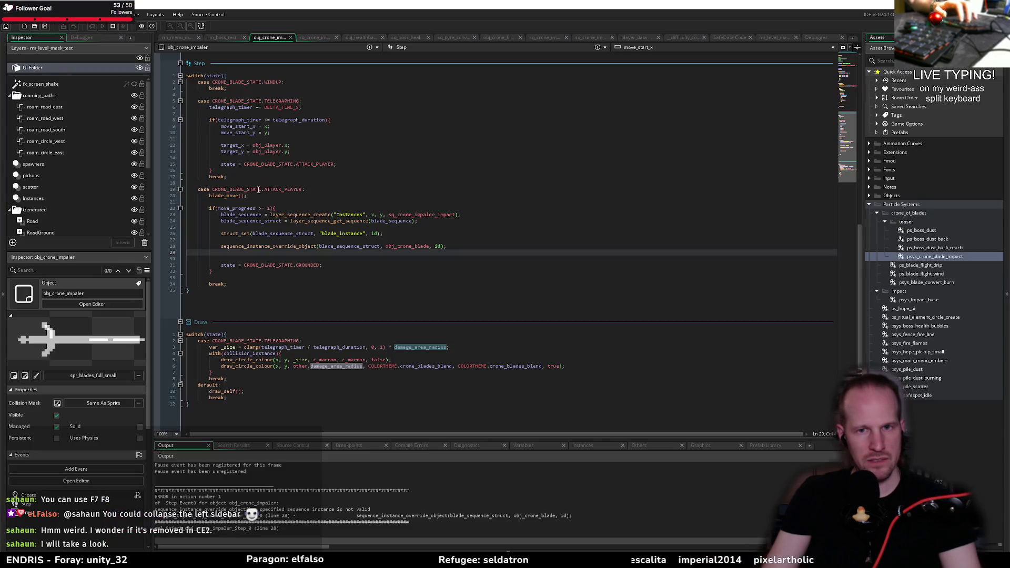
# - Delete layer_sequence_destroy(elementID); from crone_impaler_start_telegraph in sq_crone_impaler_Events465 and rebuild the game
pyautogui.click(556, 37)
pyautogui.click(591, 38)
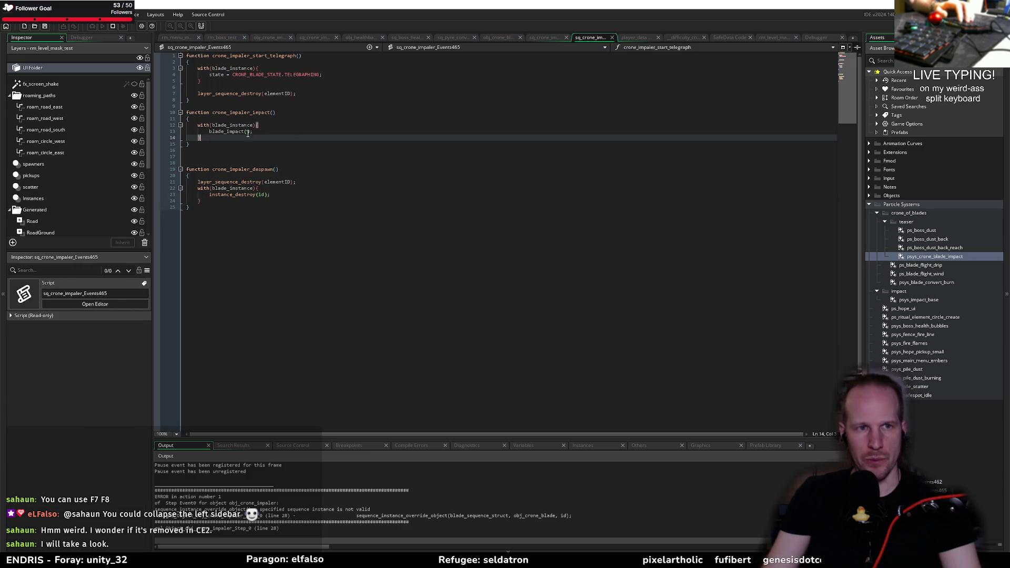
pyautogui.click(221, 94)
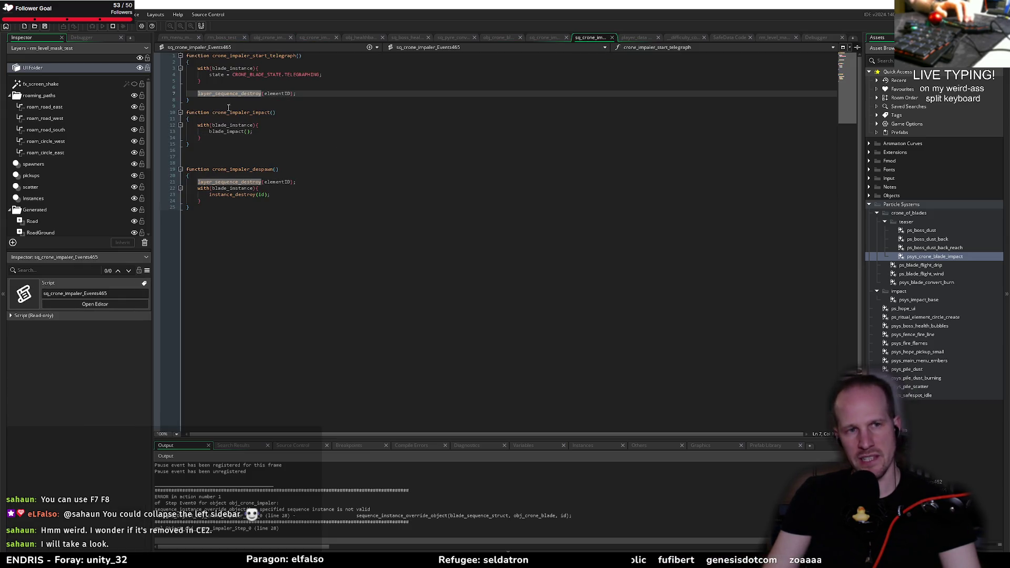
pyautogui.click(229, 90)
pyautogui.hotkey('ctrl', 'd')
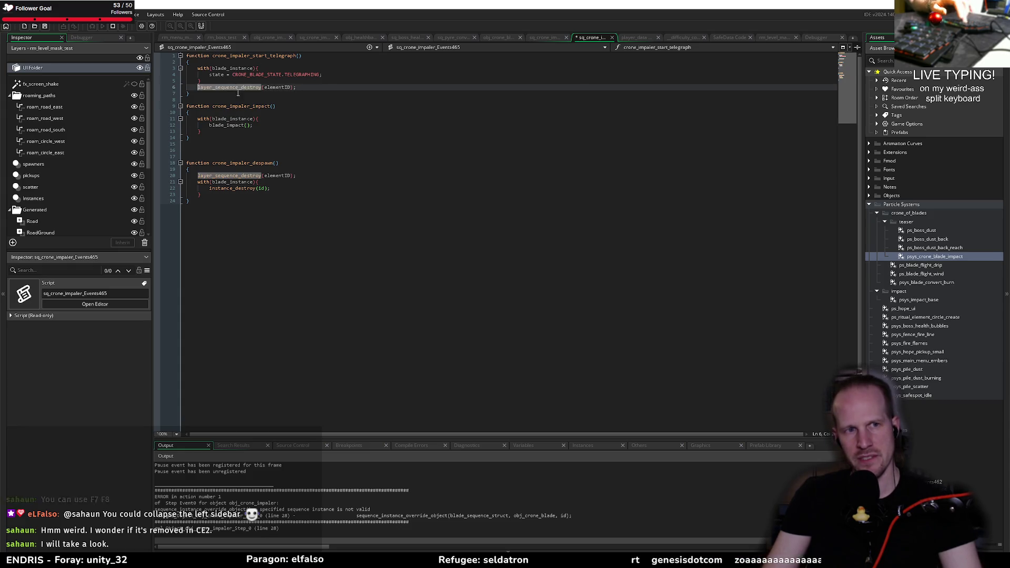
pyautogui.hotkey('ctrl', 'd')
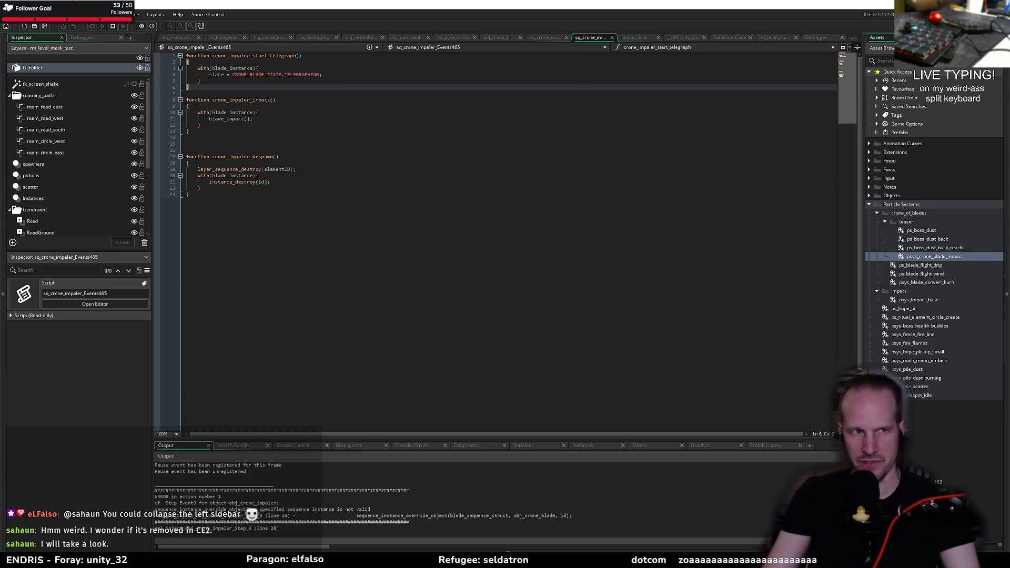
pyautogui.press('F6')
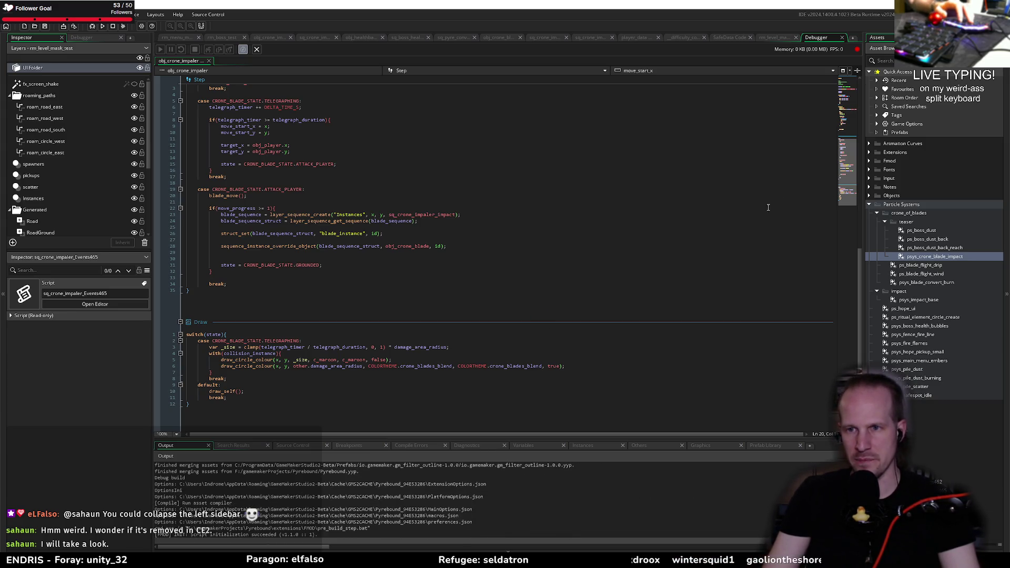
pyautogui.click(5, 135)
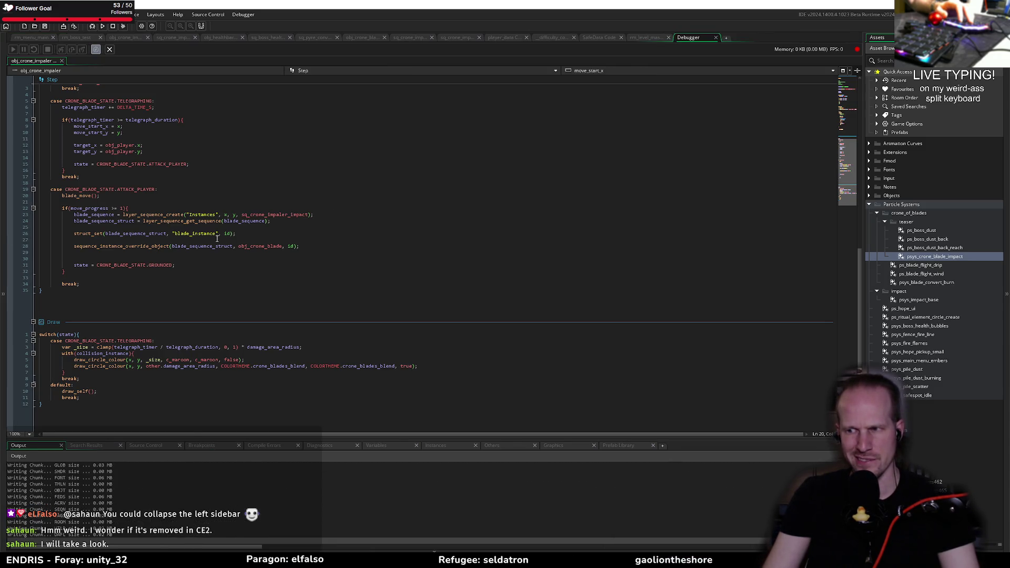